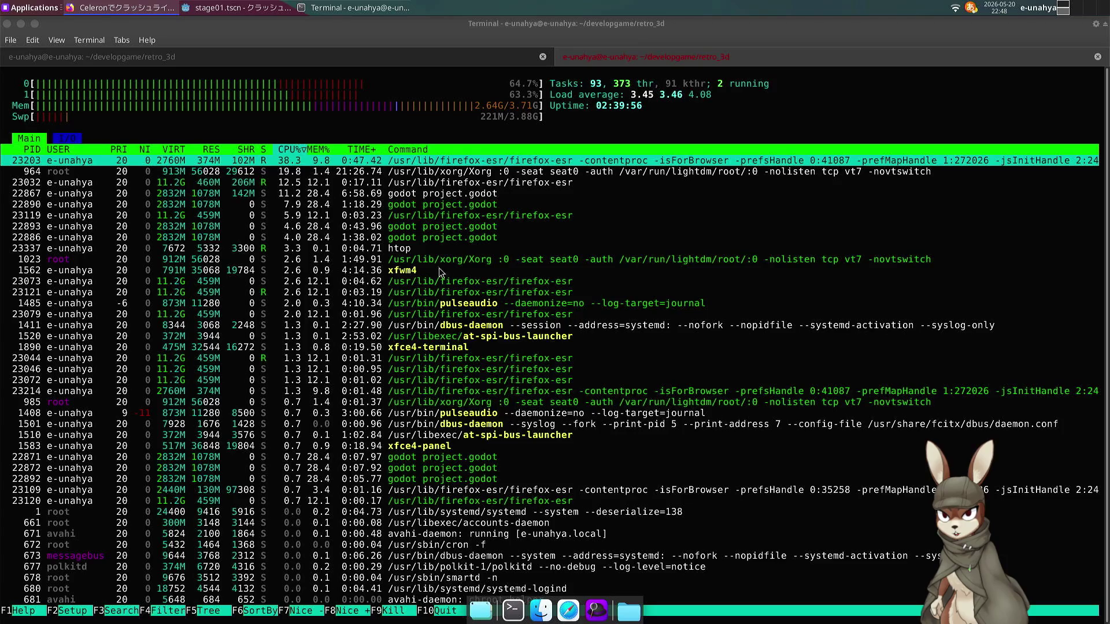
Leave the htop process list and return to the Godot editor showing stage01.tscn.
left_click(435, 327)
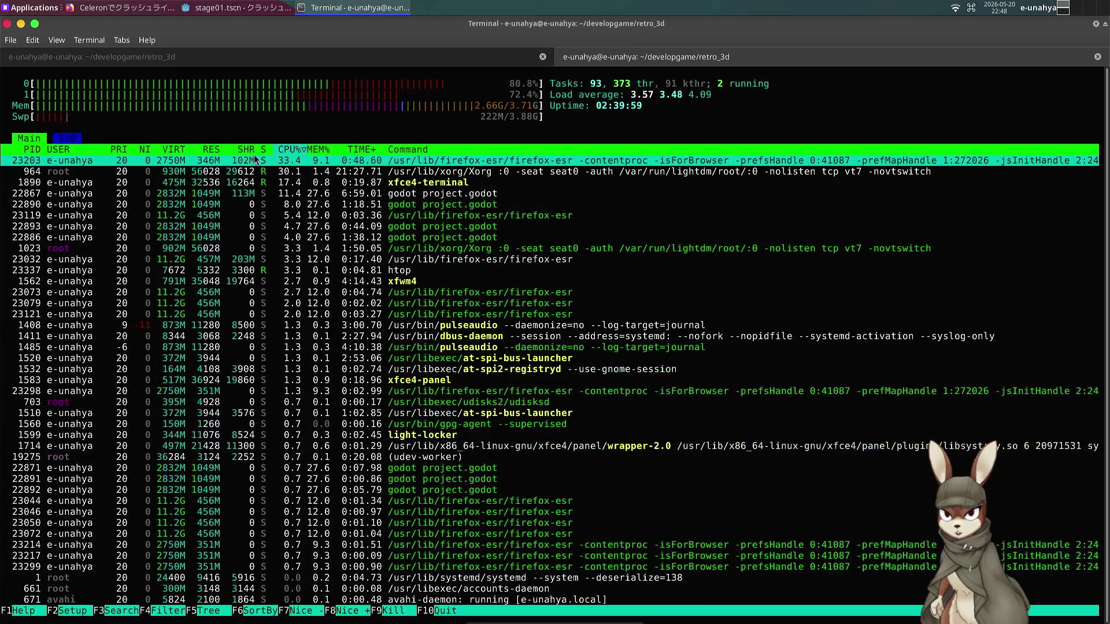
left_click(228, 10)
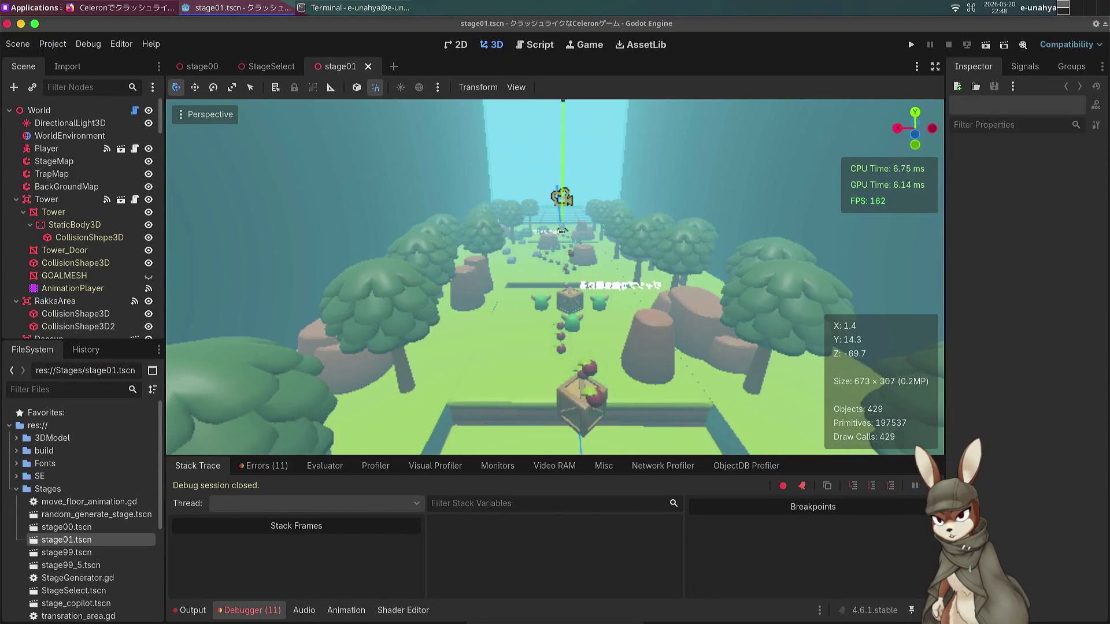
Tilt the 3D view upward and select the World node to show its Reset Stage and Goal Stage.
key("alt+Tab")
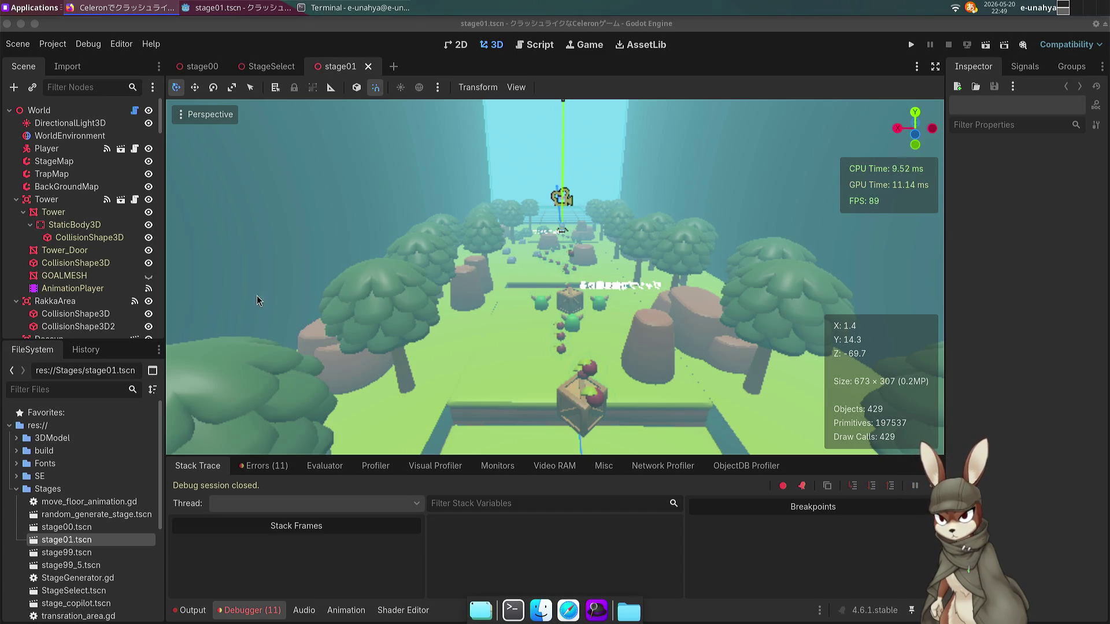
left_click_drag(490, 263, 491, 263)
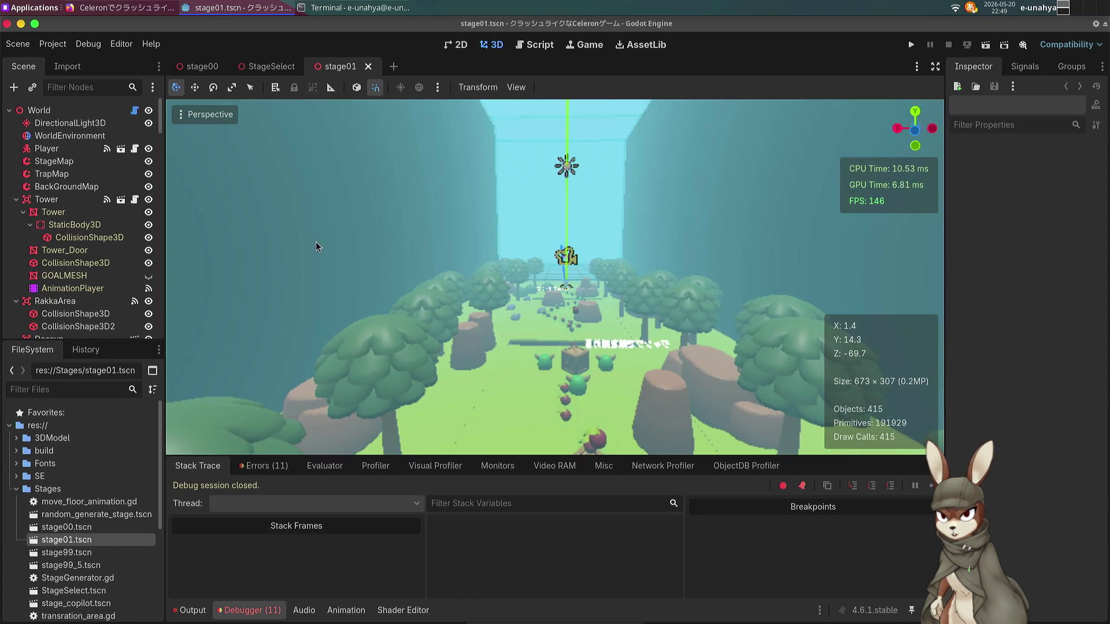
left_click(58, 110)
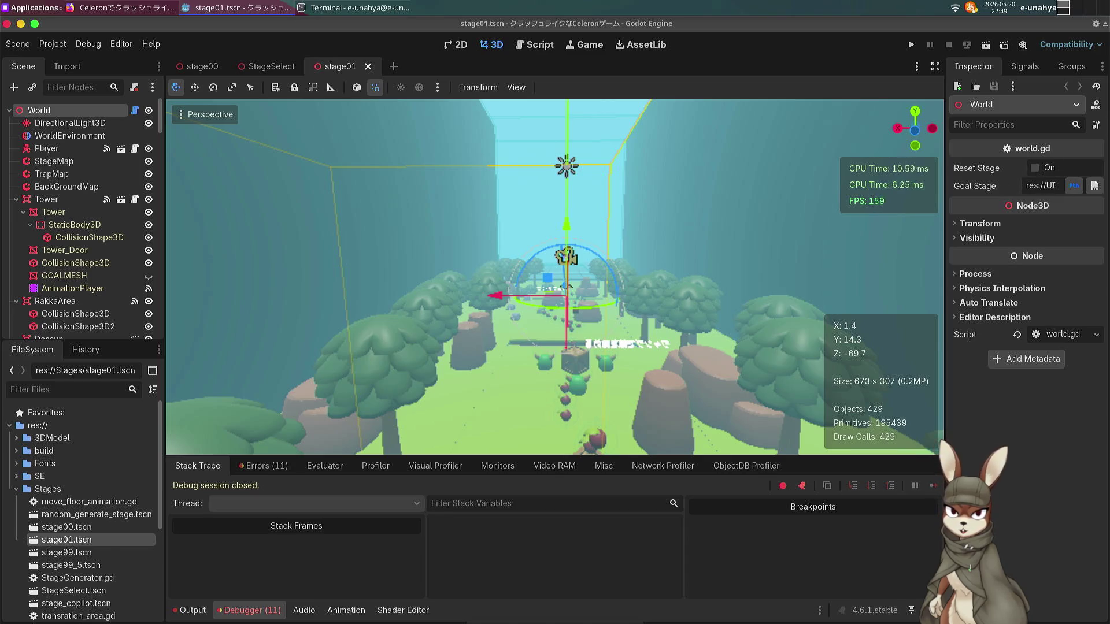
Scroll through the World's Goal Stage path, then look down over the generated stage01 level.
left_click(1041, 185)
left_click_drag(1040, 186, 1016, 187)
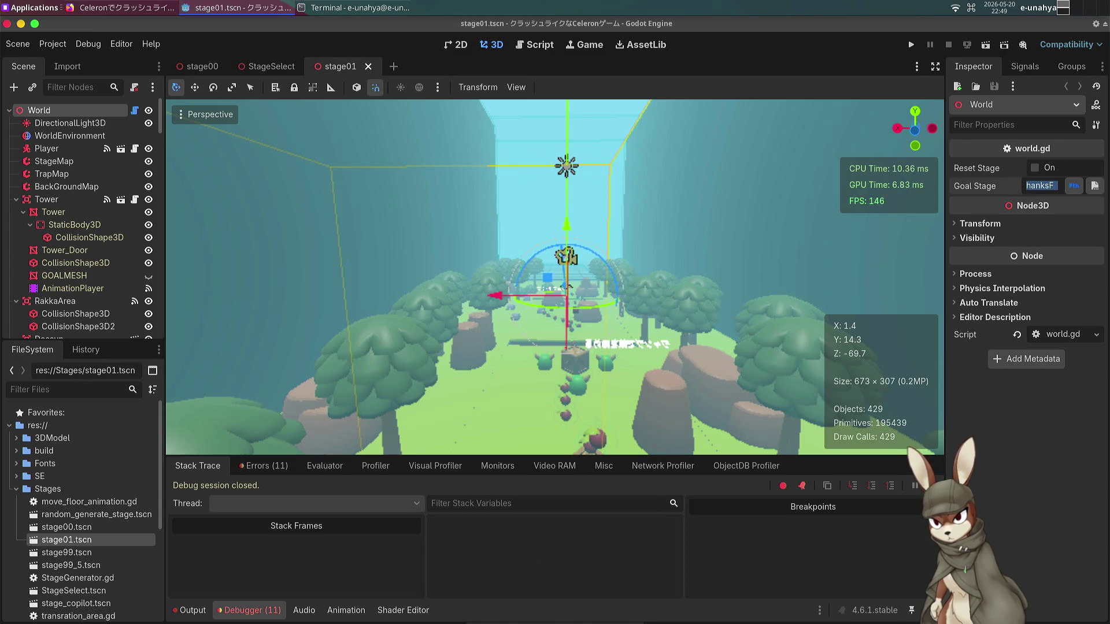
key("alt+Tab")
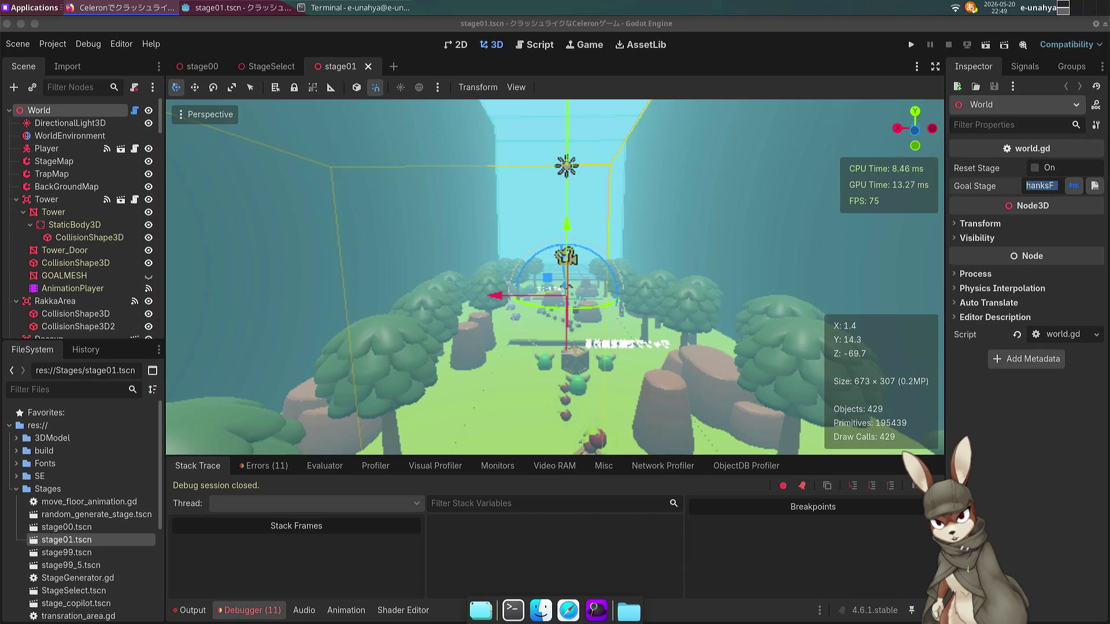
mouse_move(508, 294)
left_mouse_down()
mouse_move(491, 272)
mouse_move(485, 295)
mouse_move(457, 263)
mouse_move(531, 324)
left_mouse_up()
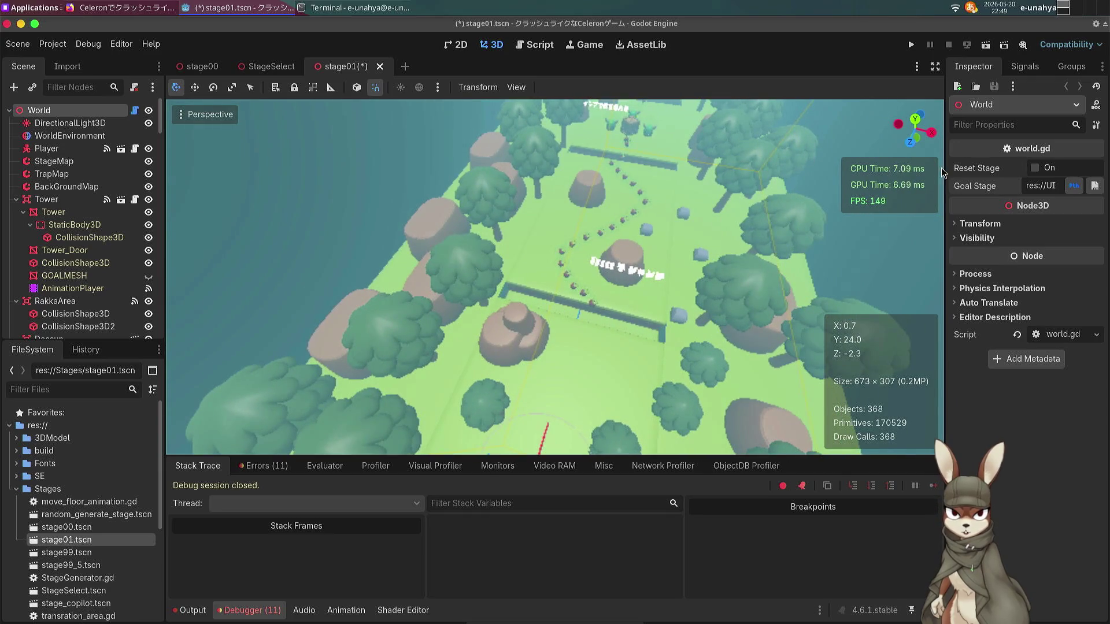
Toggle Reset Stage to clear the generated layout and save stage01.
left_click(1036, 168)
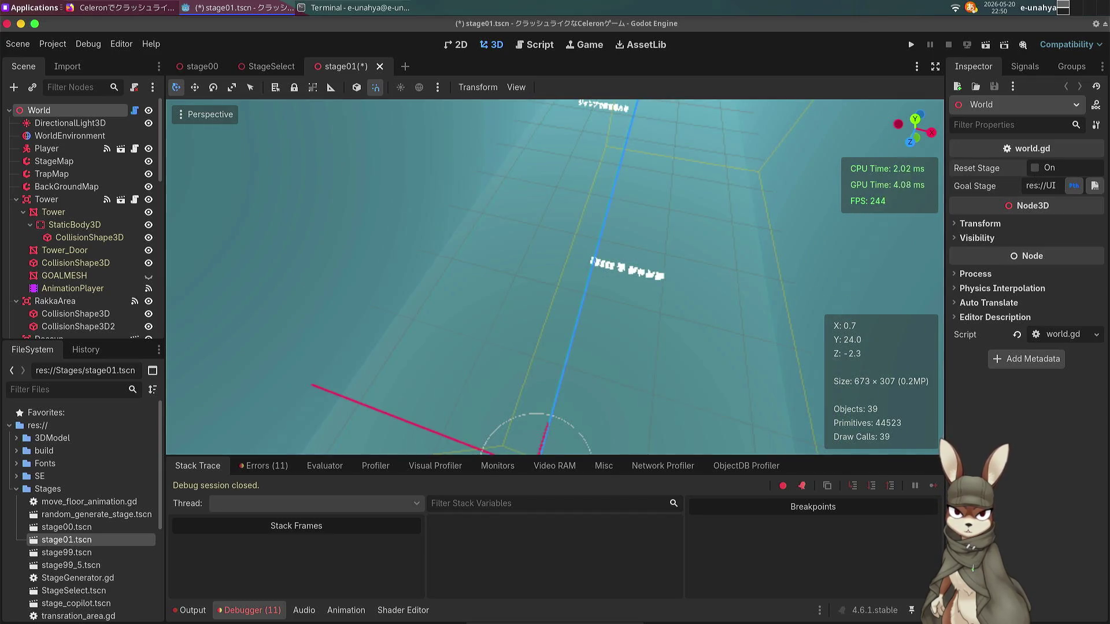
scroll(72, 264, "down", 10)
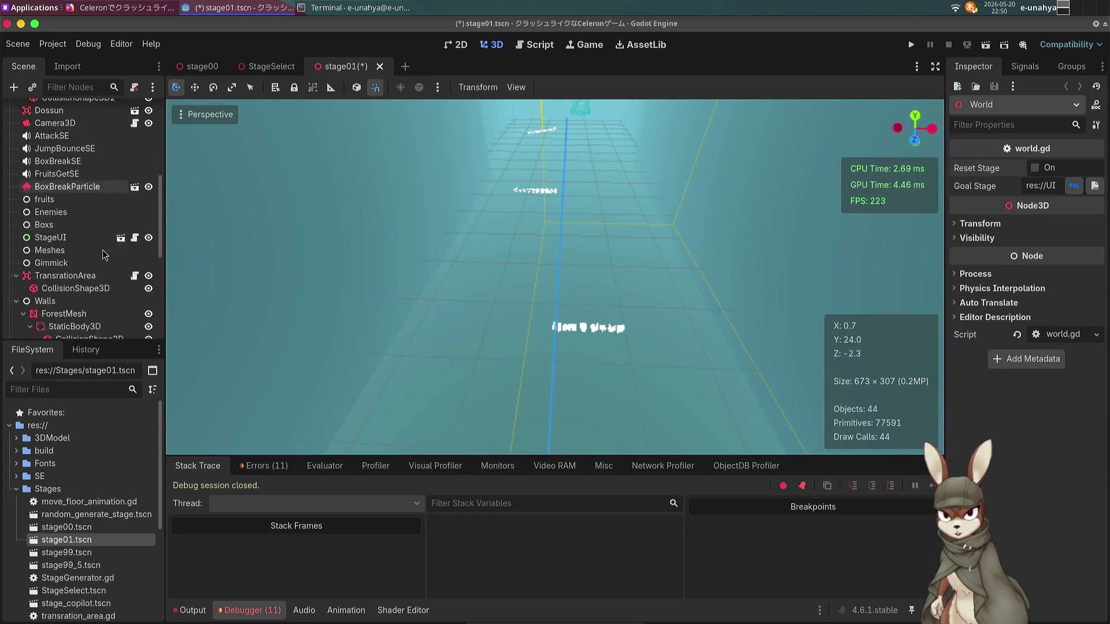
key("ctrl+s")
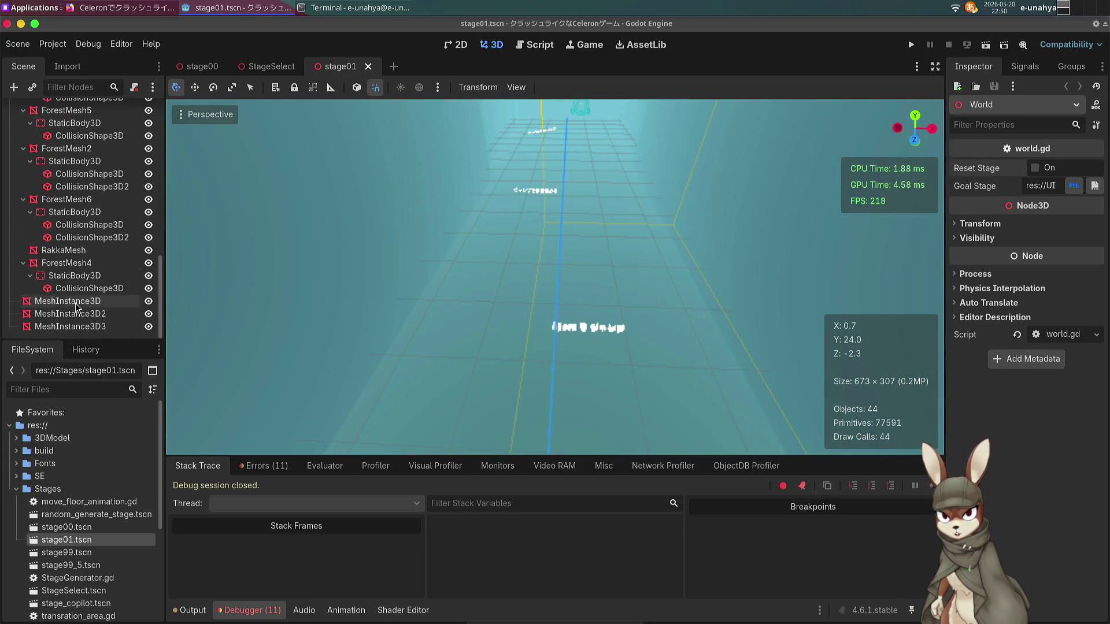
Delete the three MeshInstance3D label nodes from the scene tree.
left_click(76, 306)
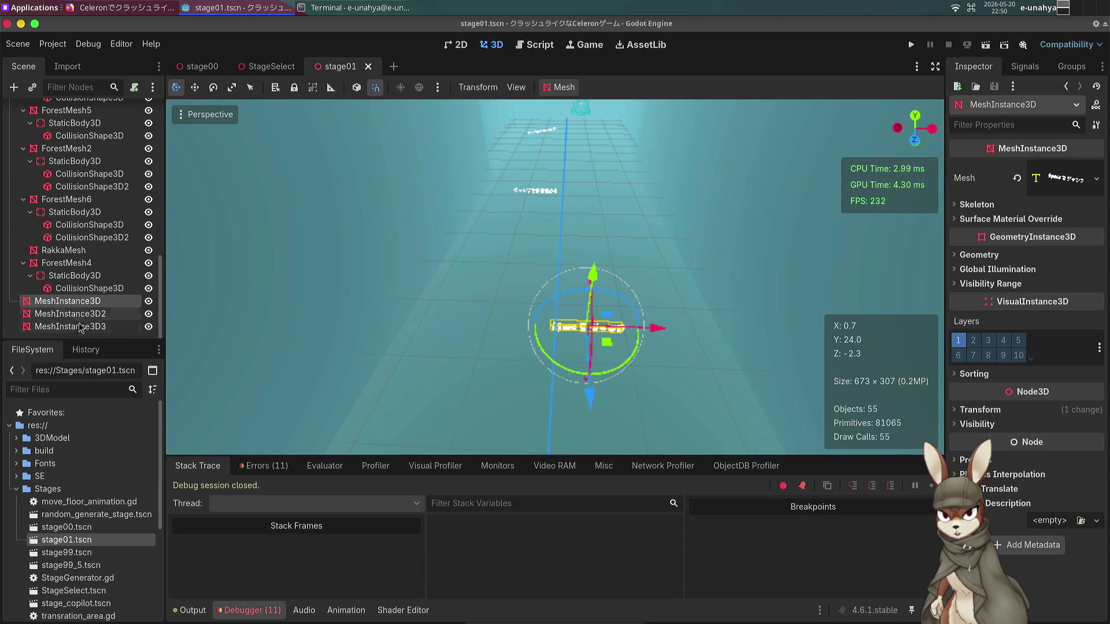
left_click(81, 328, "shift")
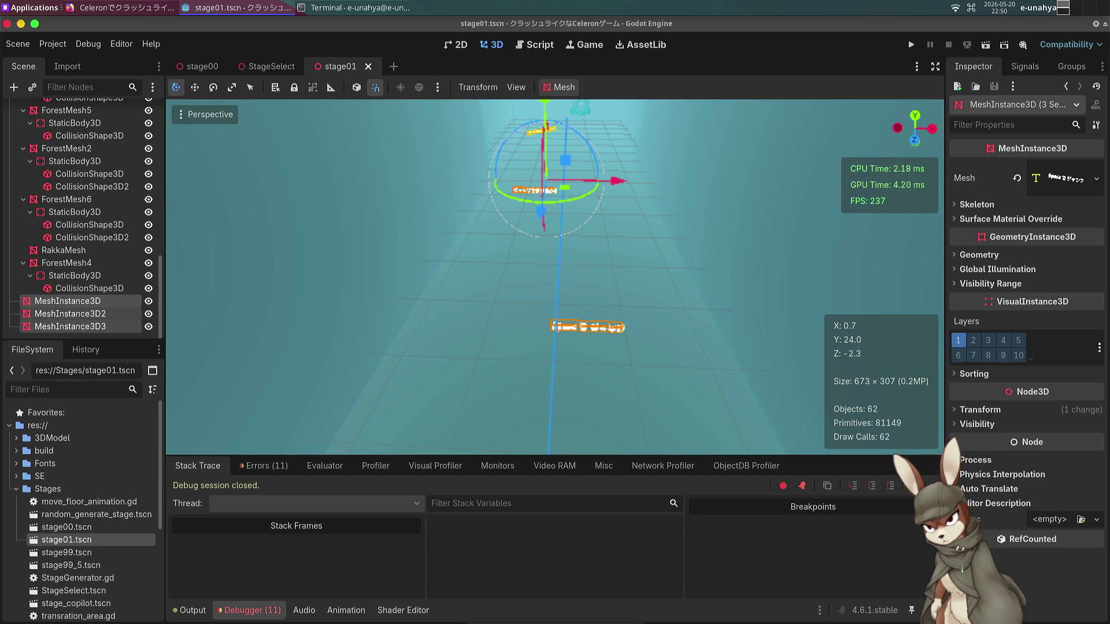
key("Delete")
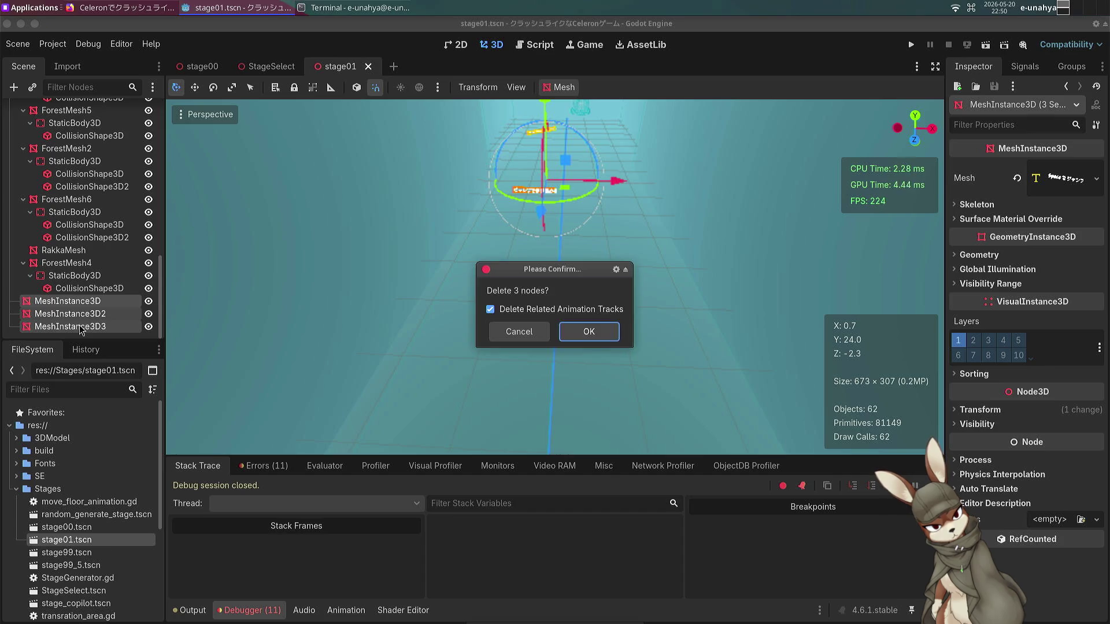
key("Return")
scroll(43, 175, "up", 3)
scroll(43, 175, "up", 8)
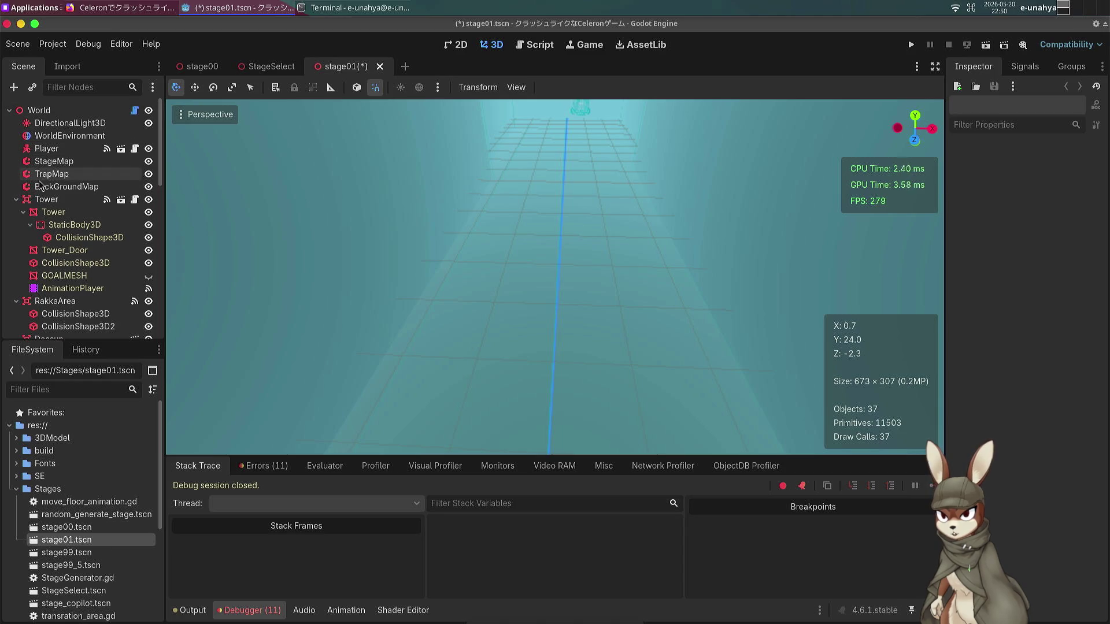
Select StageMap, choose the Cube_Grass_Center_Tall tile, and fly the view toward the stage.
left_click(53, 161)
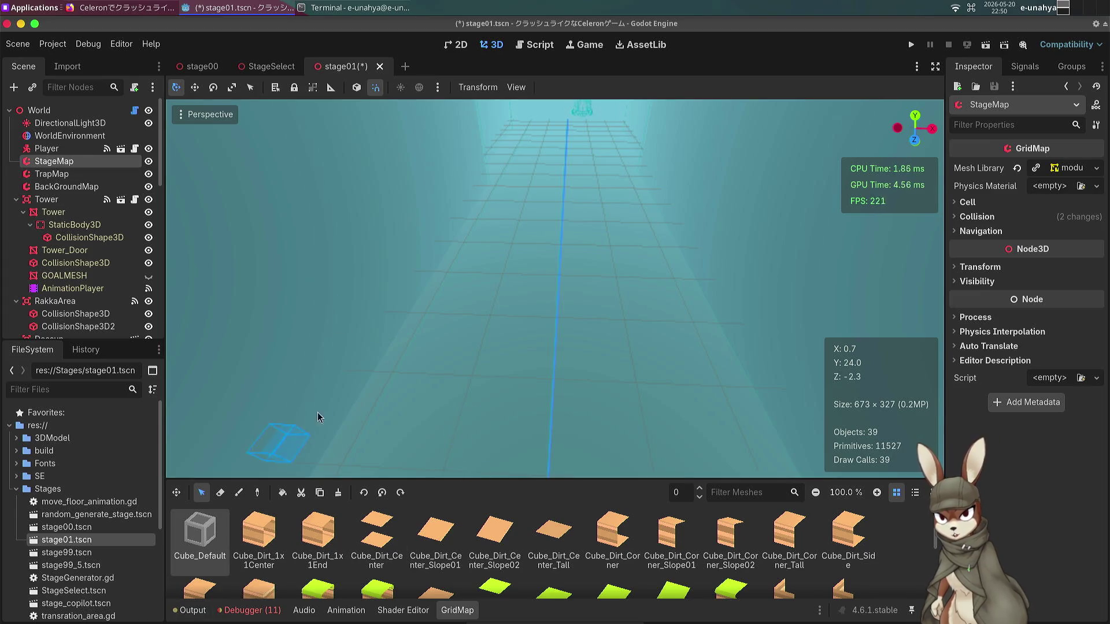
scroll(554, 537, "down", 3)
left_click(553, 535)
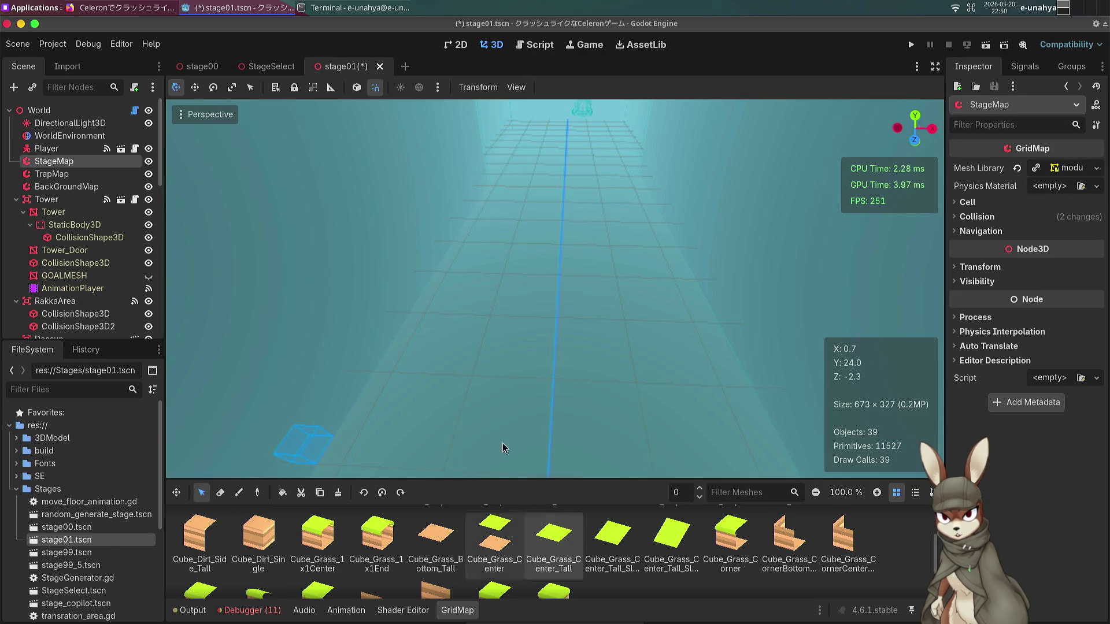
scroll(488, 354, "down", 4)
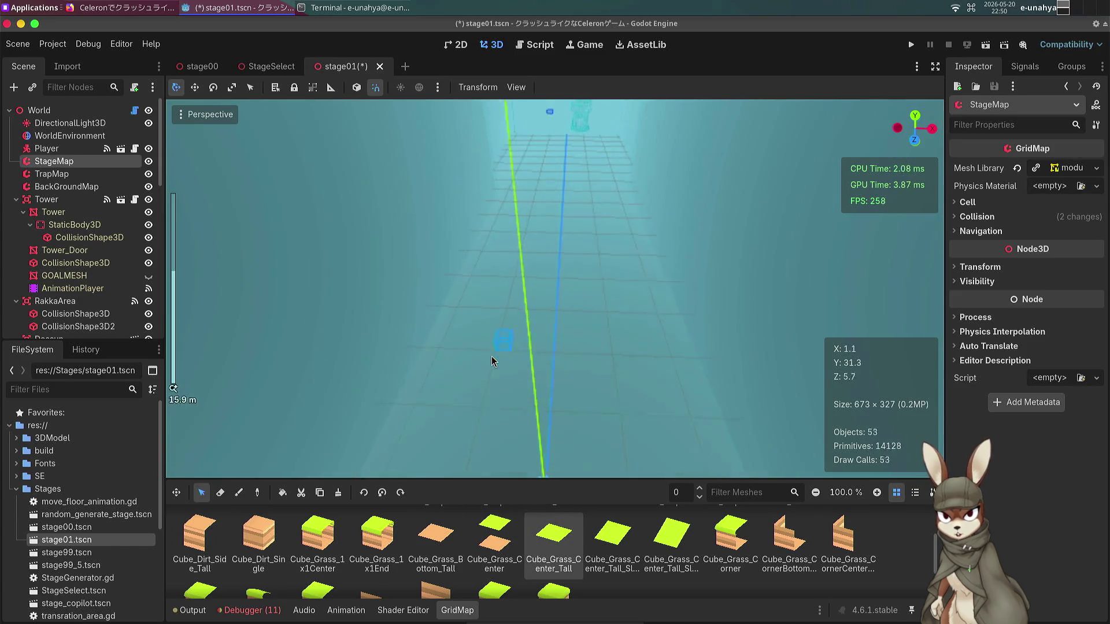
scroll(492, 362, "down", 6)
key("w")
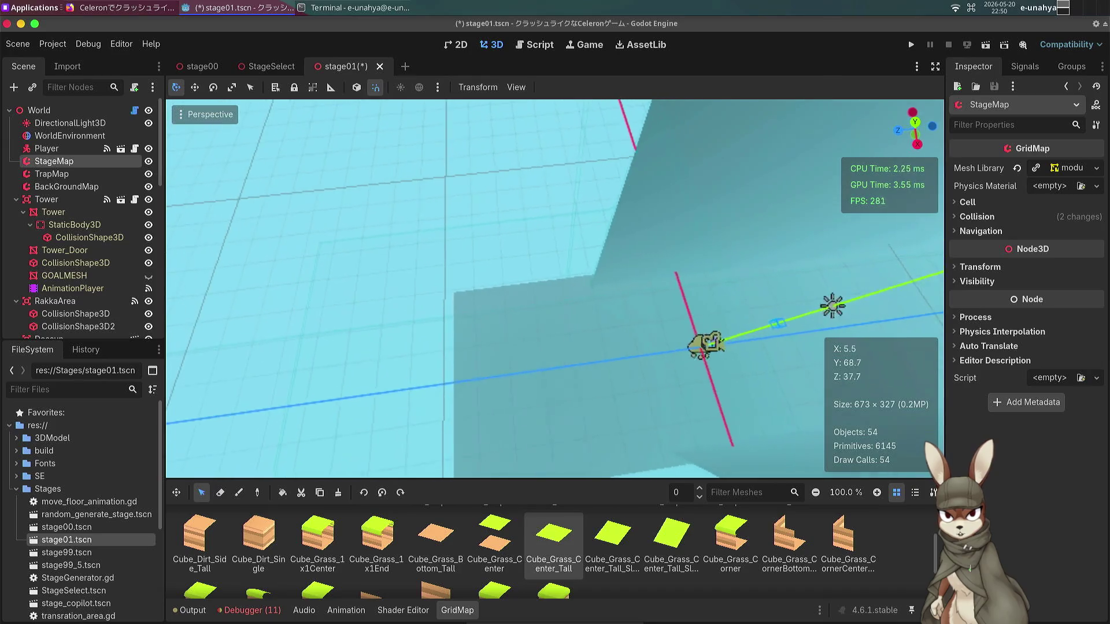
key("w")
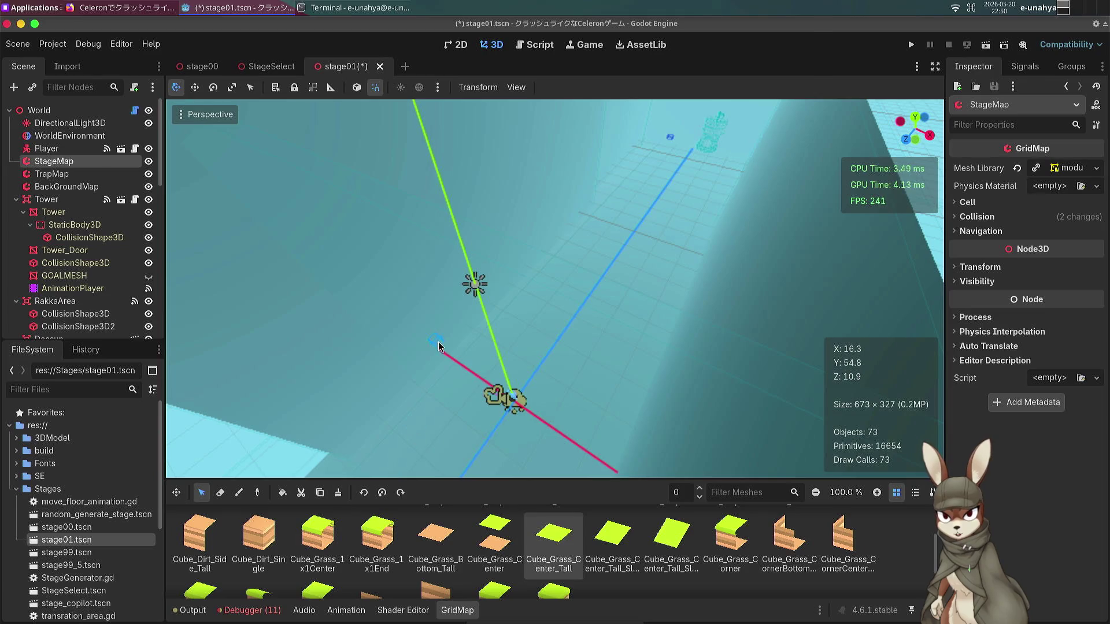
left_click(43, 7)
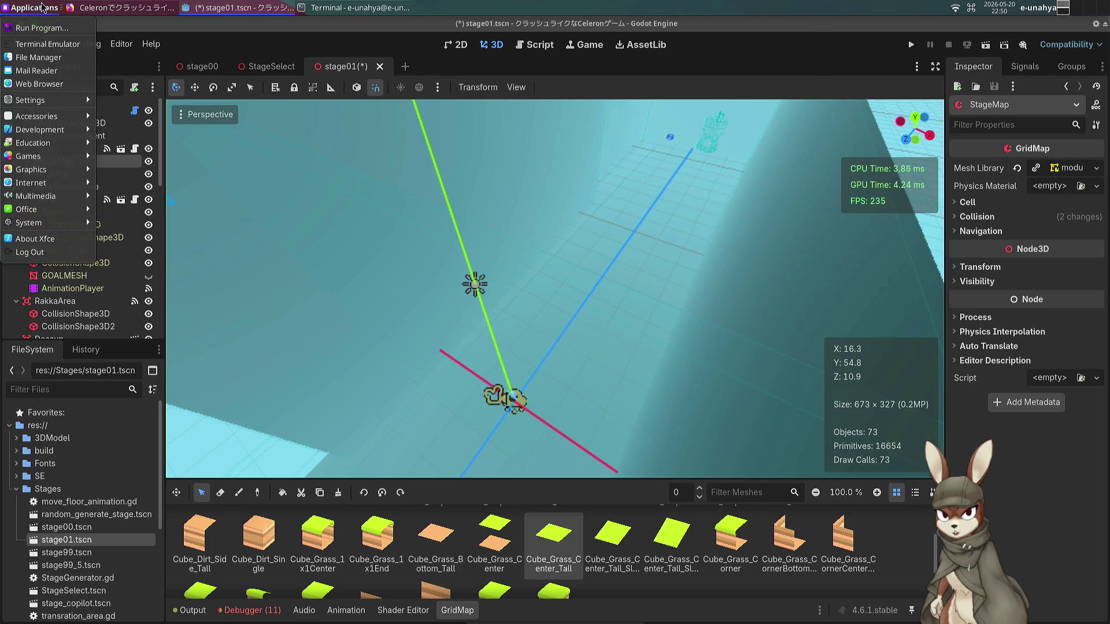
Open the About Xfce information window from the Applications menu.
left_click(51, 239)
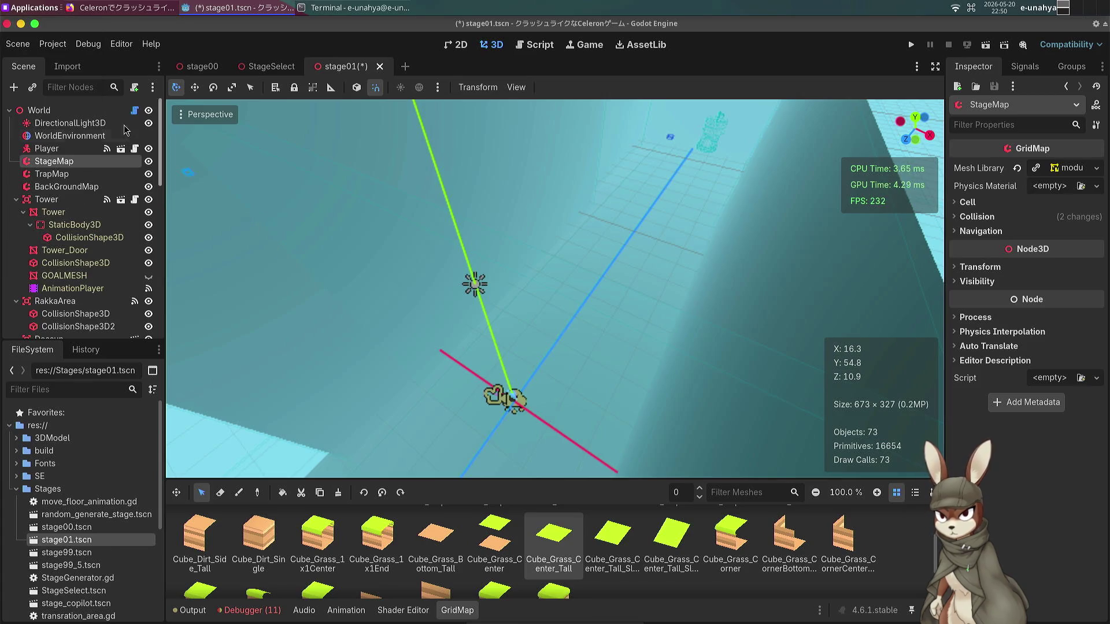
left_click(12, 12)
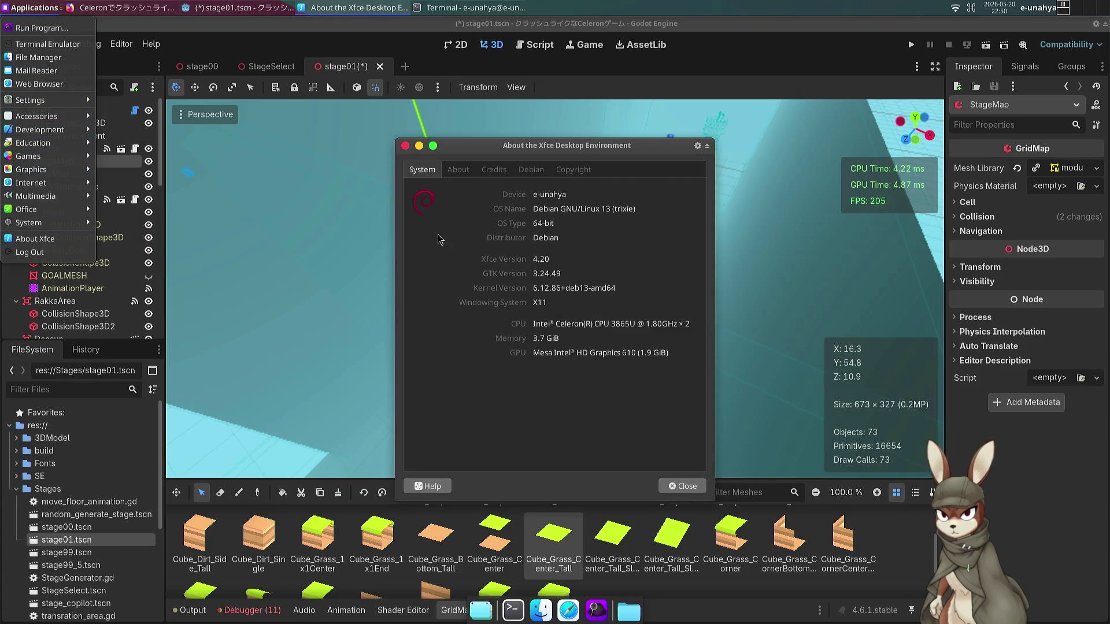
key("Escape")
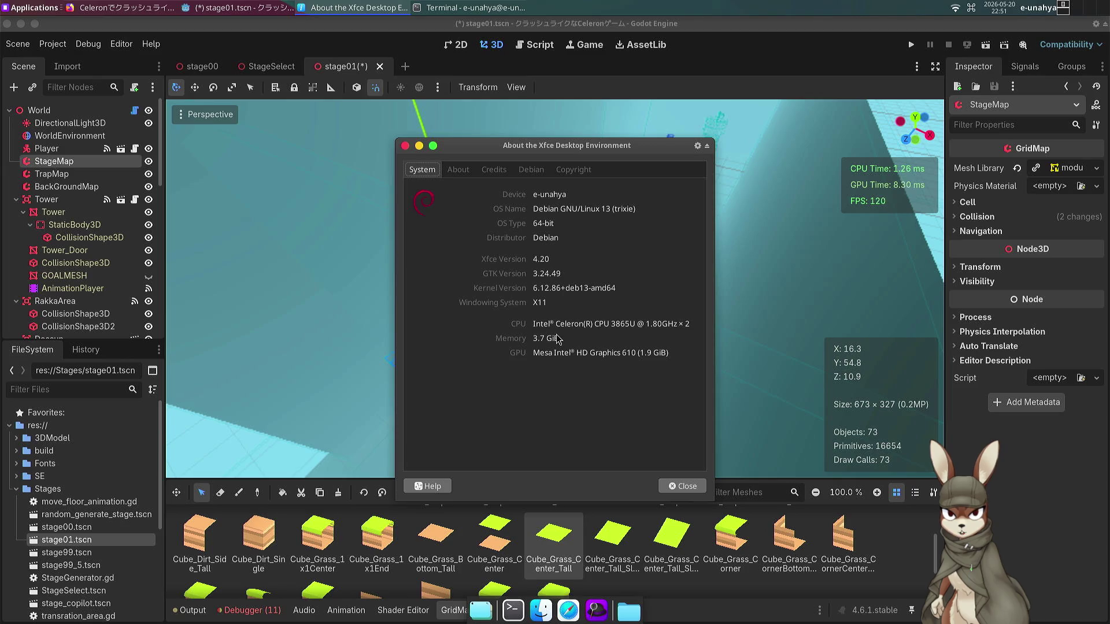
Browse the About, Credits, Debian and Copyright tabs, then bring Godot back to the front.
left_click(466, 175)
left_click(487, 174)
key("Right")
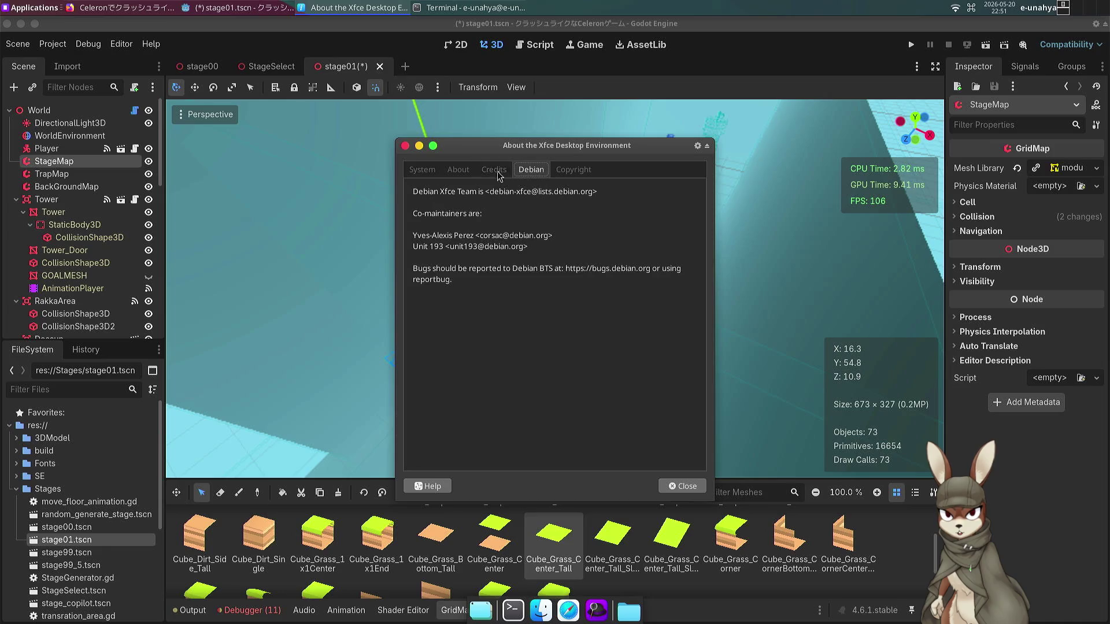
mouse_move(518, 243)
left_mouse_down()
mouse_move(665, 254)
mouse_move(451, 279)
left_mouse_up()
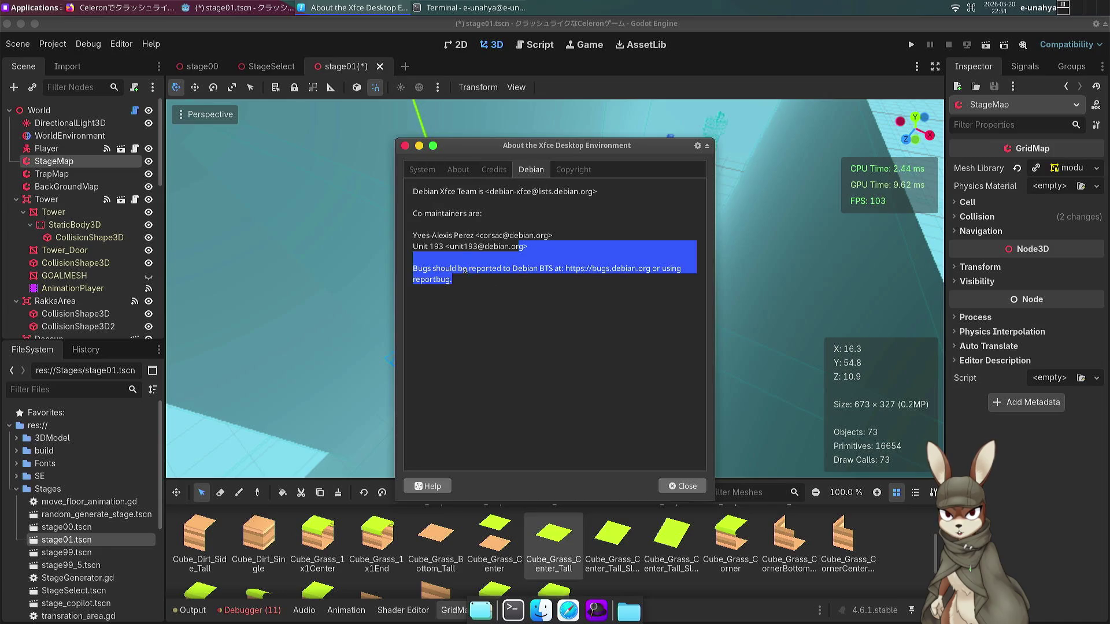
left_click(442, 207)
left_click(429, 174)
key("Left")
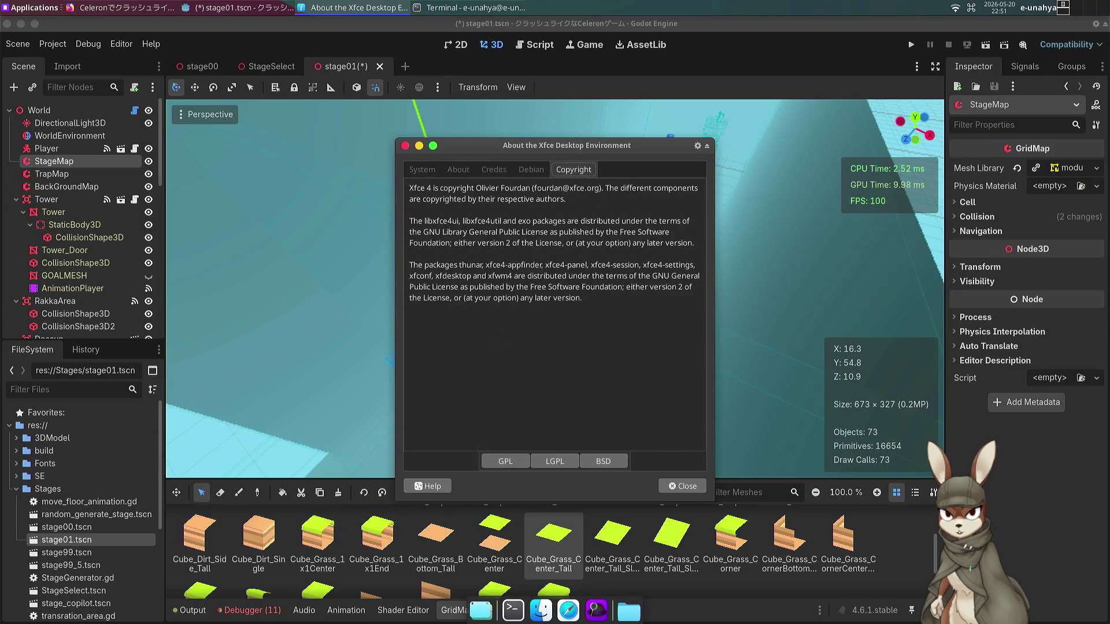
key("Right")
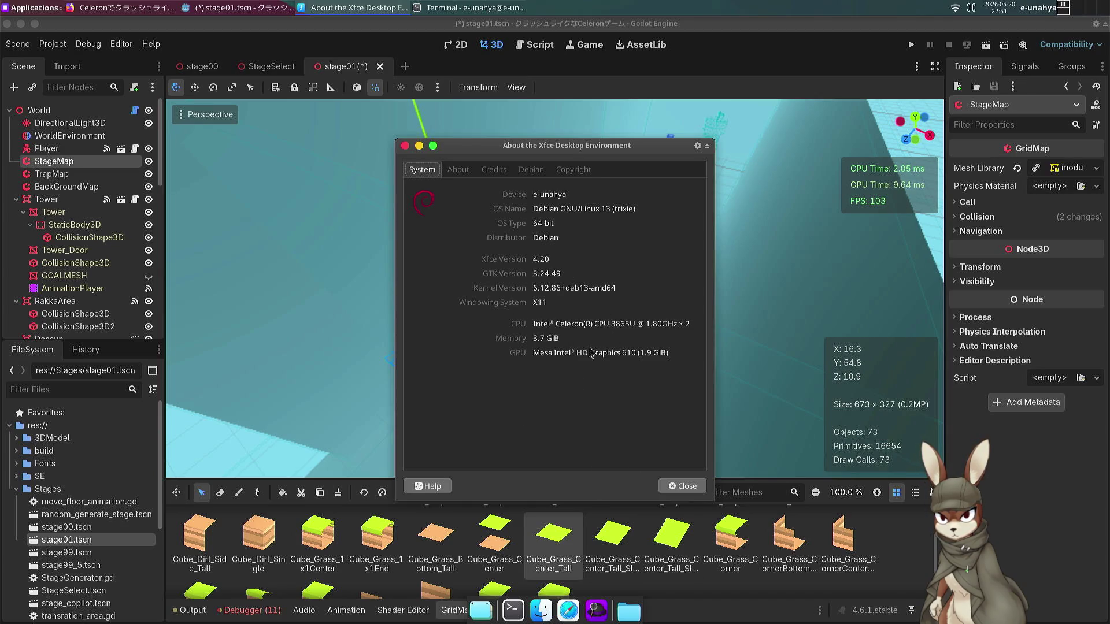
left_click(570, 557)
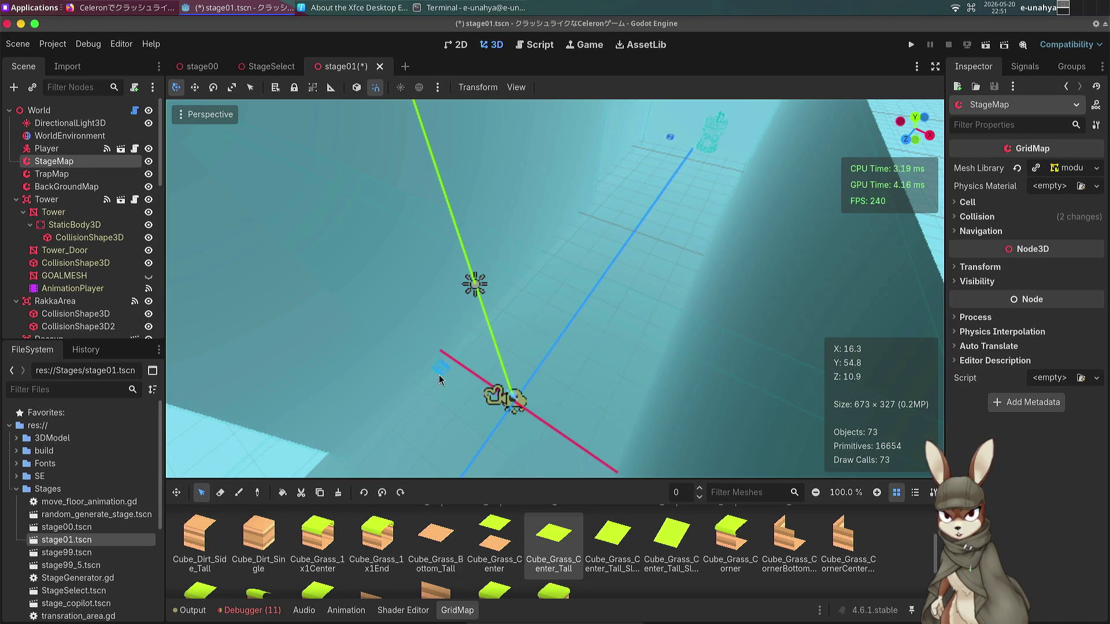
scroll(439, 376, "up", 2)
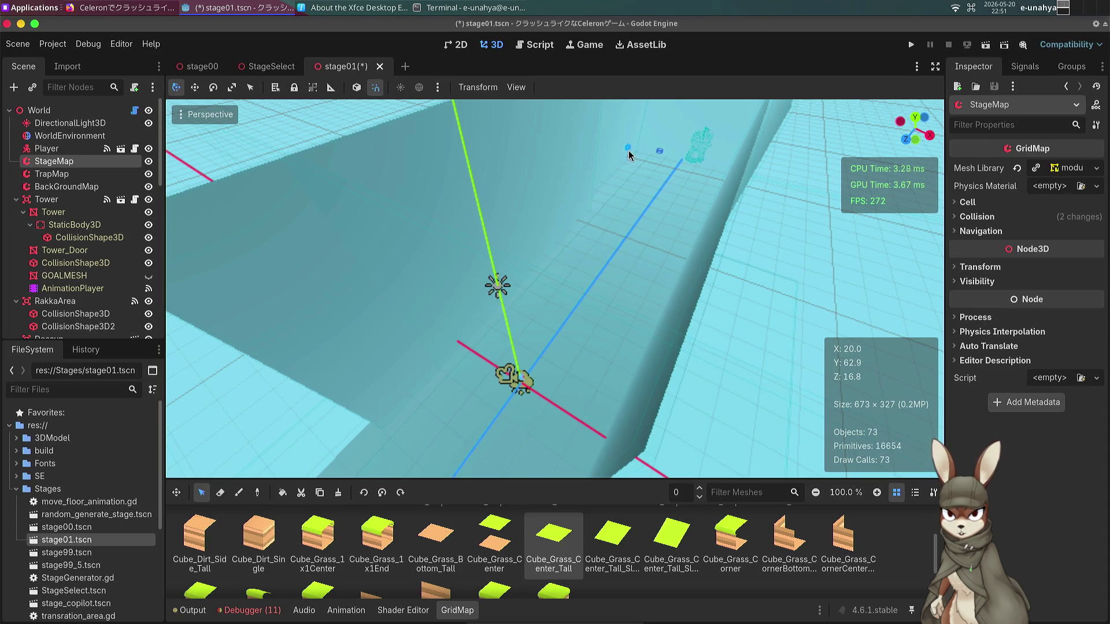
mouse_move(633, 159)
left_mouse_down()
mouse_move(650, 404)
mouse_move(627, 460)
mouse_move(567, 519)
left_mouse_up()
left_click_drag(430, 517, 484, 508)
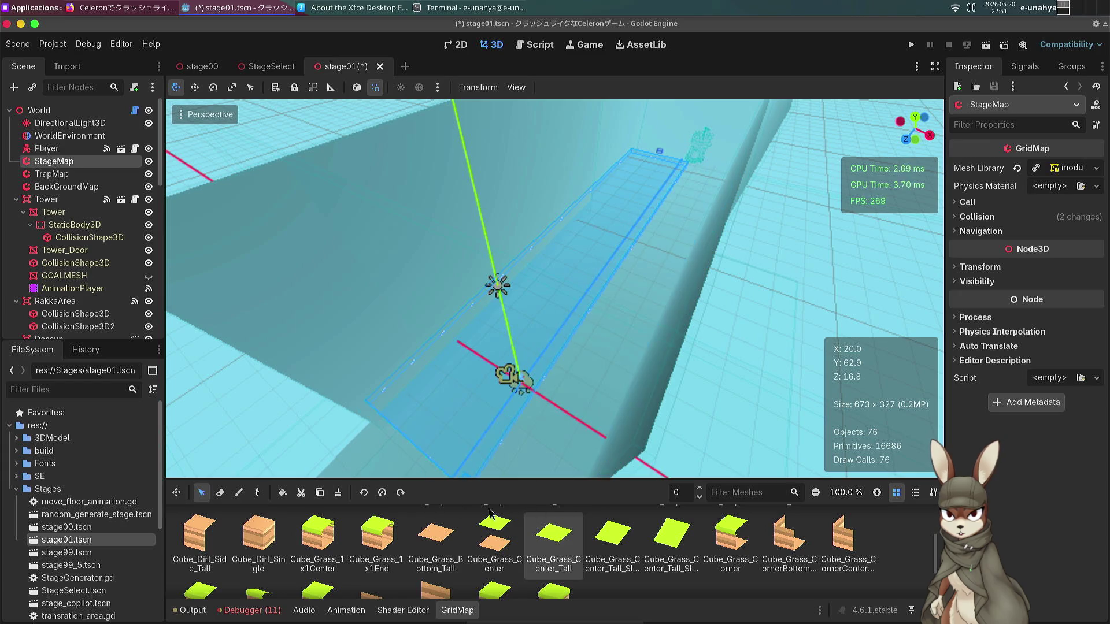
mouse_move(732, 517)
left_mouse_down()
mouse_move(598, 483)
mouse_move(612, 474)
left_mouse_up()
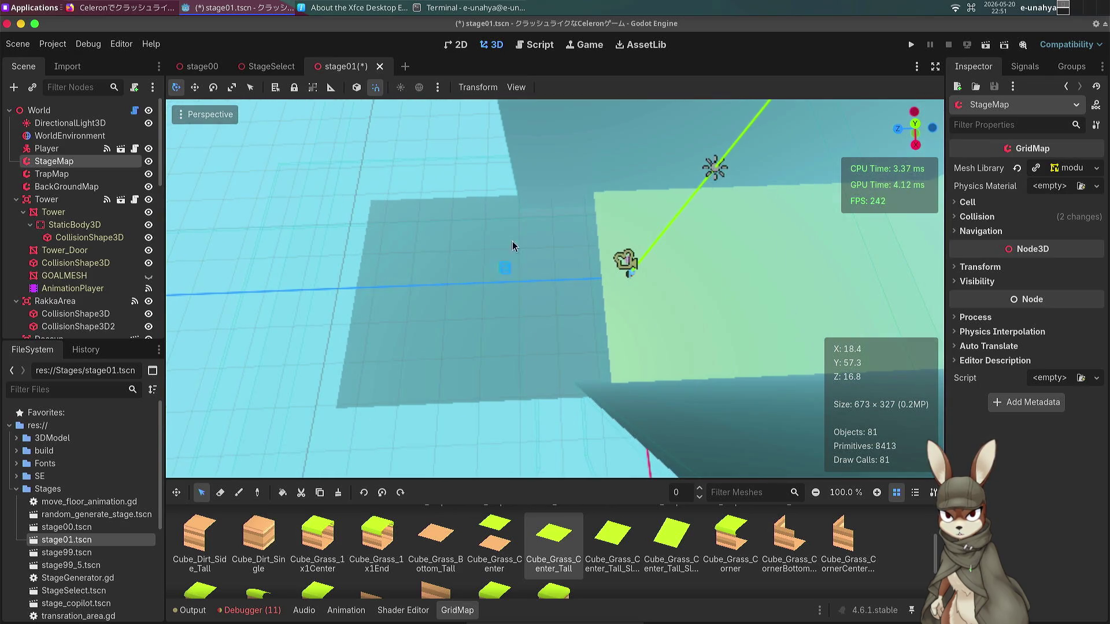
mouse_move(606, 387)
left_mouse_down()
mouse_move(564, 157)
mouse_move(589, 351)
mouse_move(631, 363)
mouse_move(630, 347)
left_mouse_up()
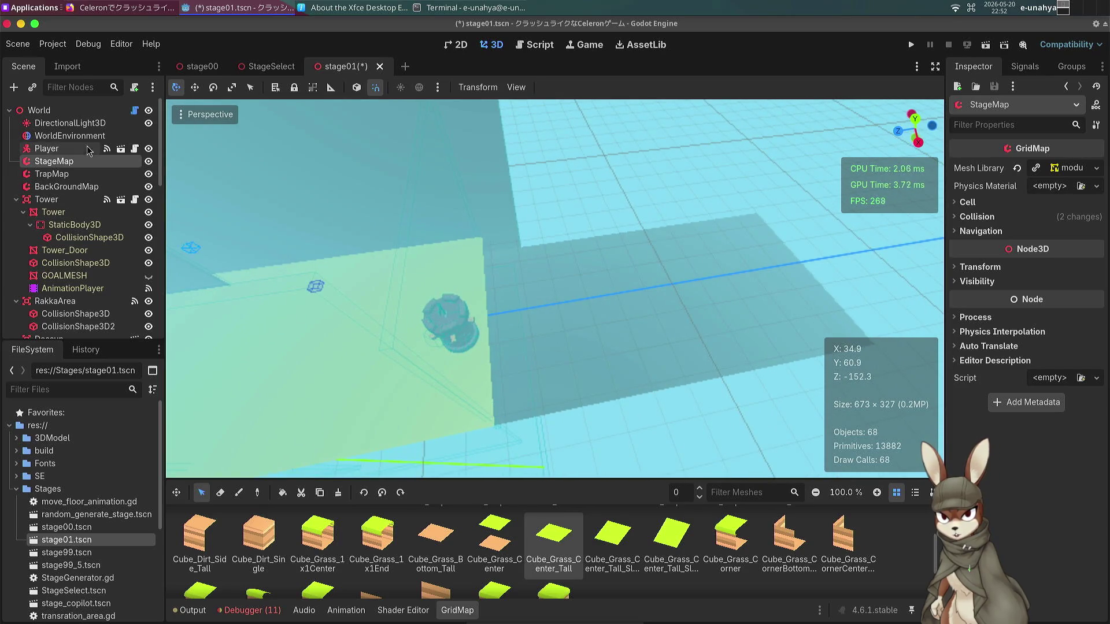
left_click(196, 90)
left_click_drag(555, 289, 499, 306)
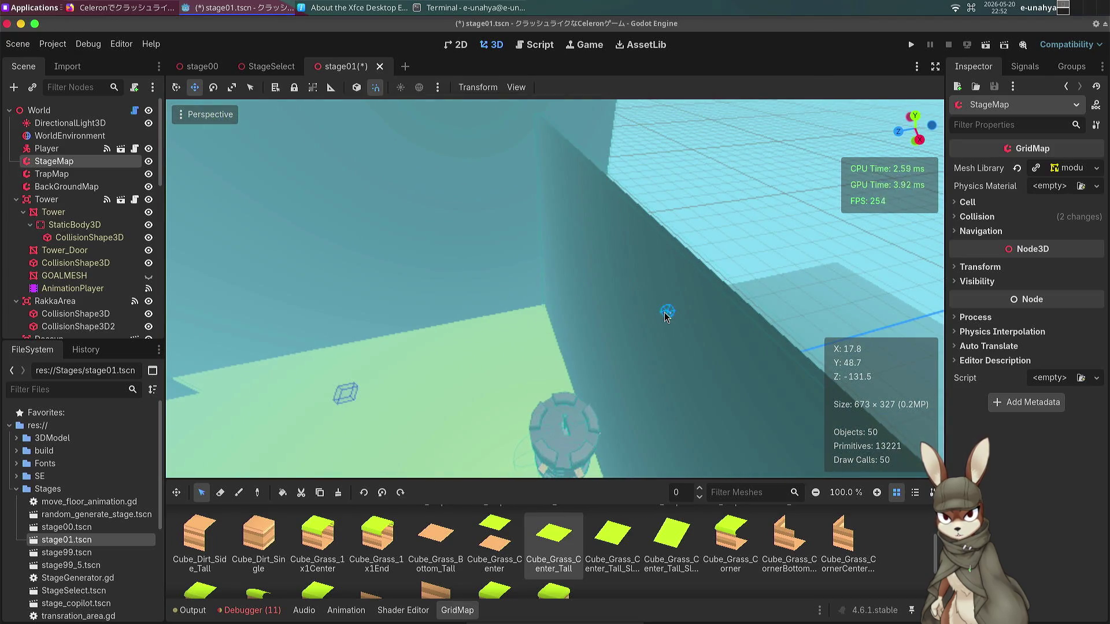
left_click_drag(629, 320, 524, 305)
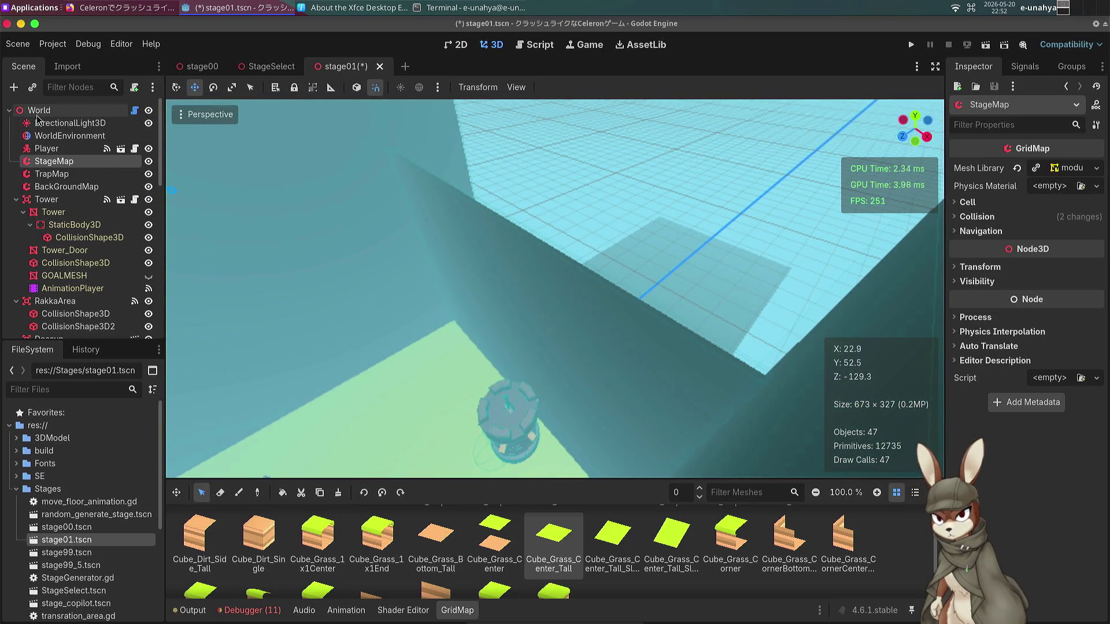
Slide the ForestMesh4 wall far along the Z axis.
left_click(38, 110)
left_click(595, 337)
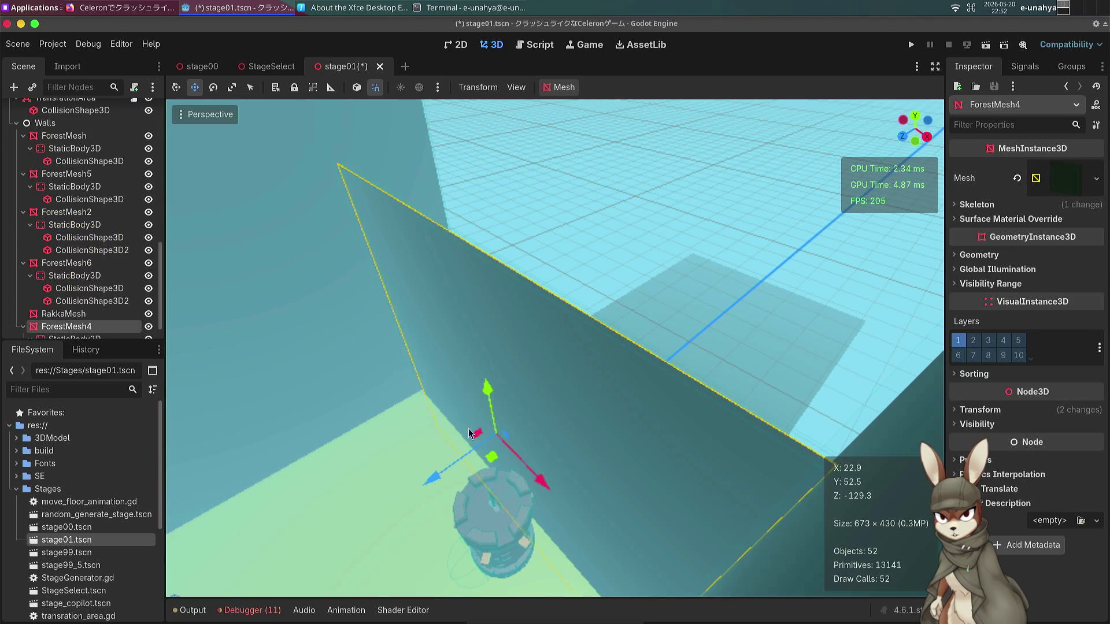
mouse_move(438, 477)
left_mouse_down()
mouse_move(582, 429)
mouse_move(724, 337)
mouse_move(827, 231)
mouse_move(804, 249)
left_mouse_up()
Focus on ForestMesh5 and move it along the Z axis.
left_click(353, 298)
key("f")
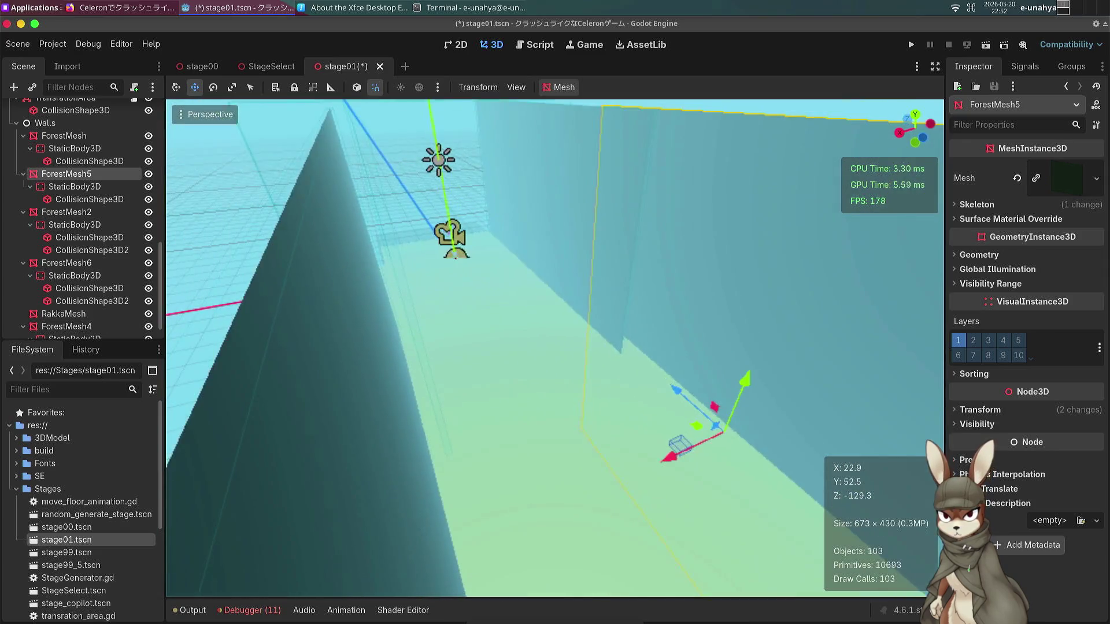
scroll(555, 347, "down", 5)
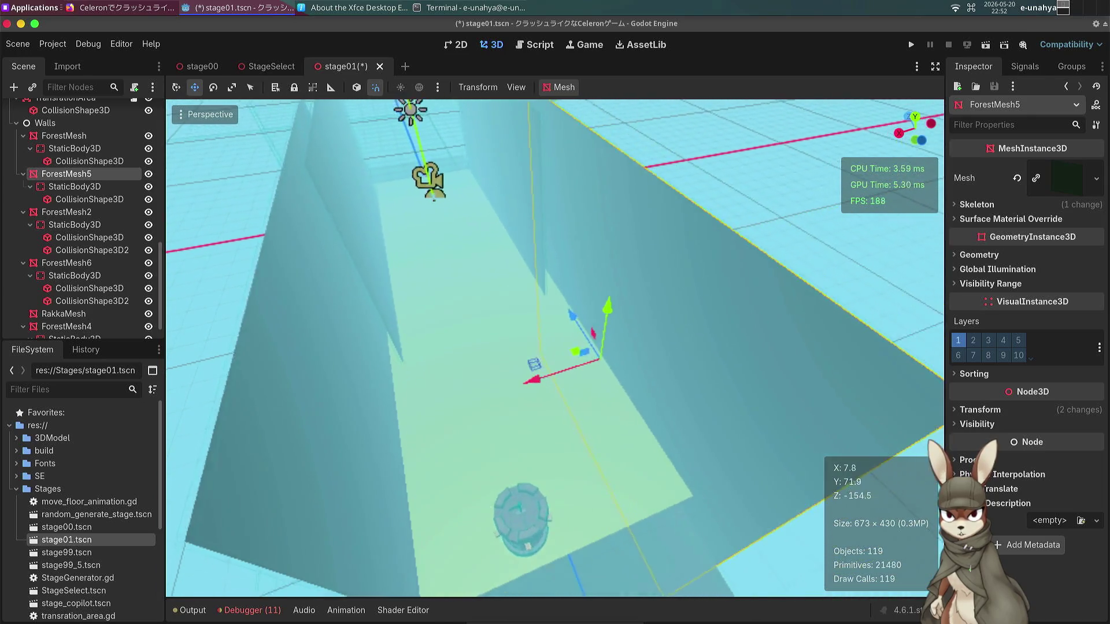
scroll(555, 347, "down", 2)
mouse_move(536, 315)
left_mouse_down()
mouse_move(567, 388)
mouse_move(559, 355)
mouse_move(536, 353)
left_mouse_up()
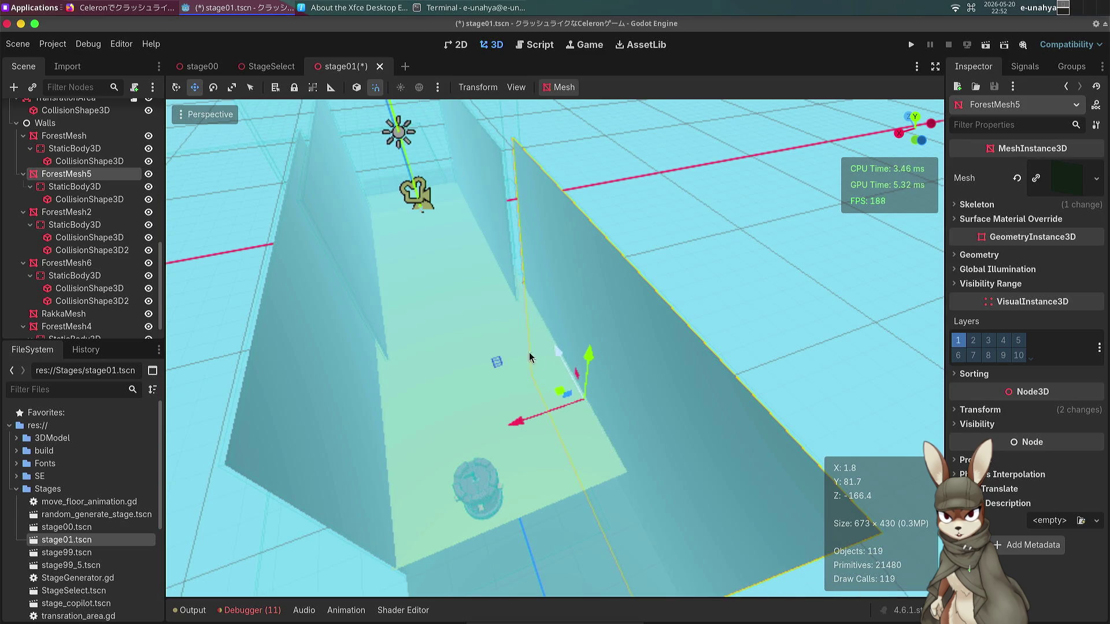
scroll(555, 347, "up", 5)
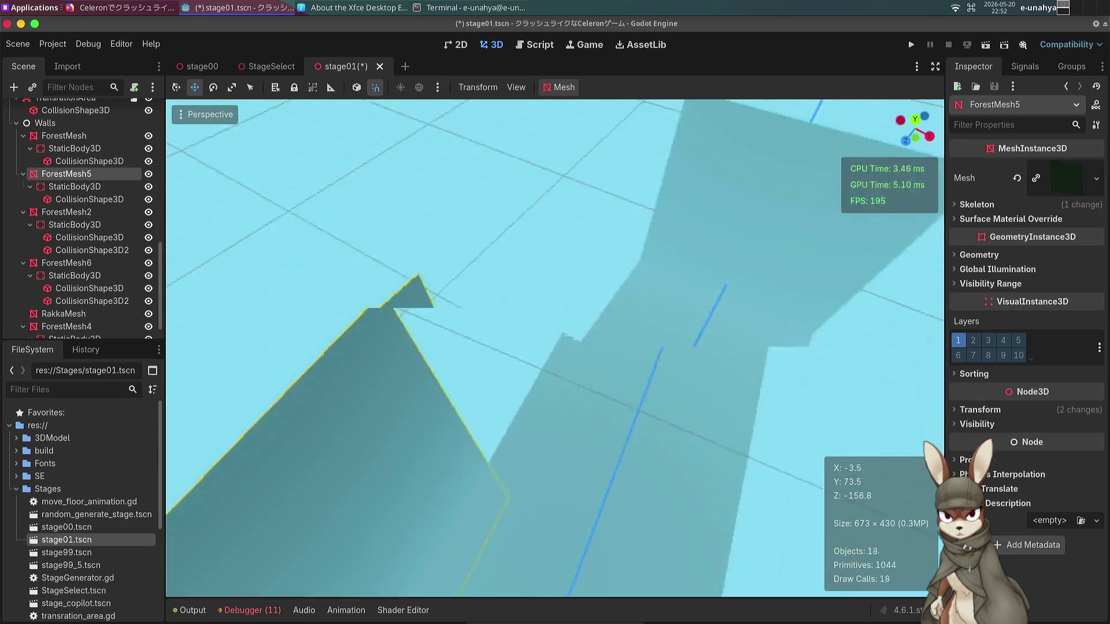
left_click_drag(749, 286, 749, 287)
Set ForestMesh5's PlaneMesh Size x to 150 and shift it along Z.
left_click(1073, 175)
left_click(1061, 302)
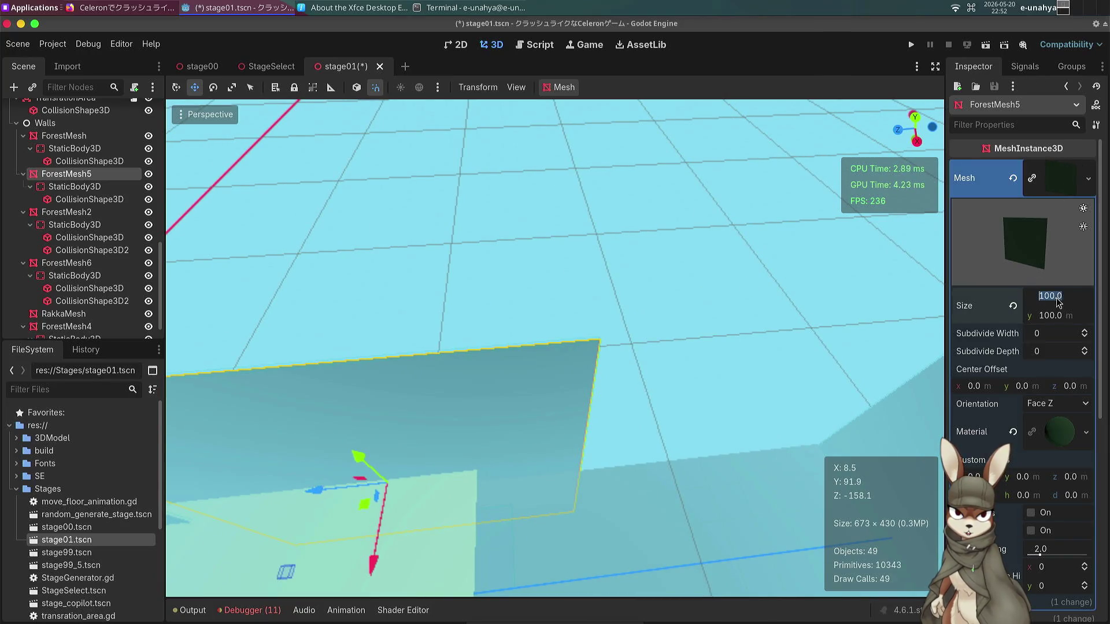
type("150")
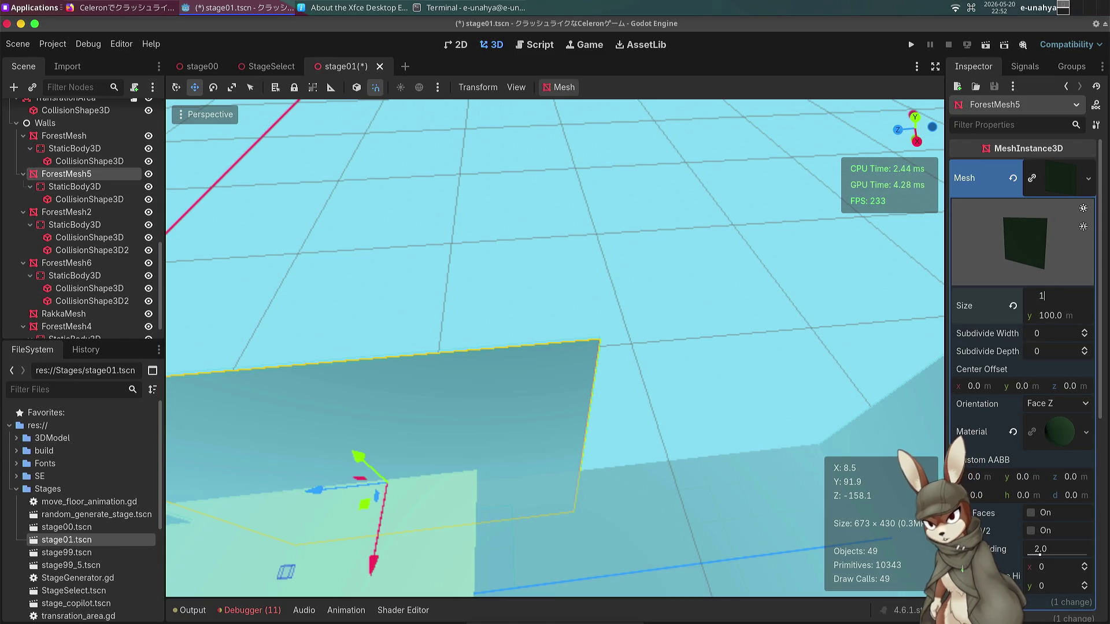
key("Return")
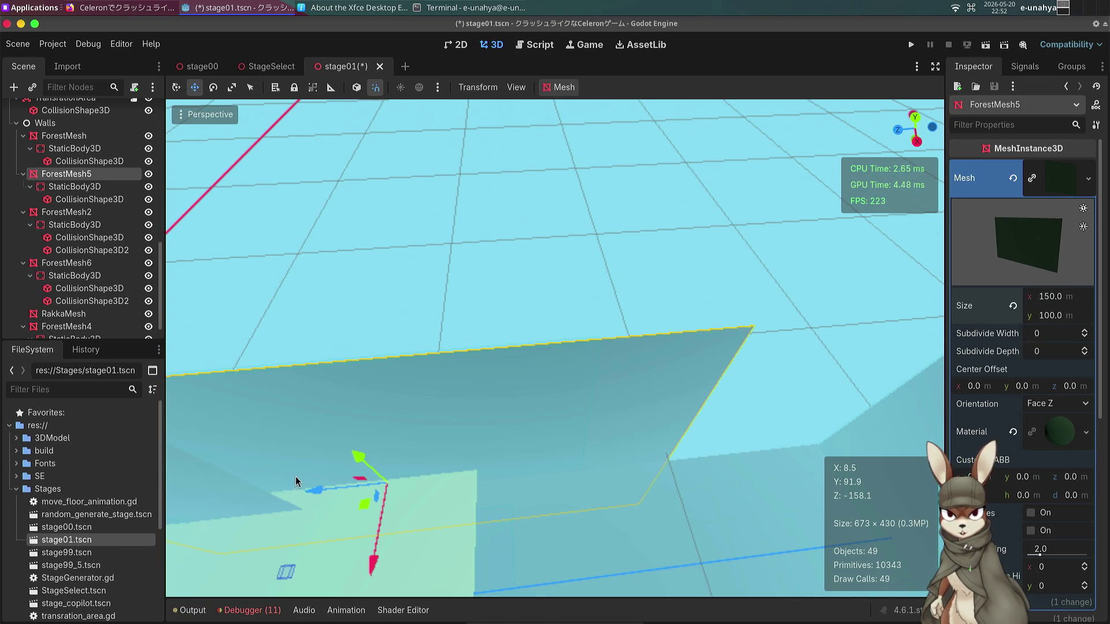
left_click_drag(314, 492, 507, 488)
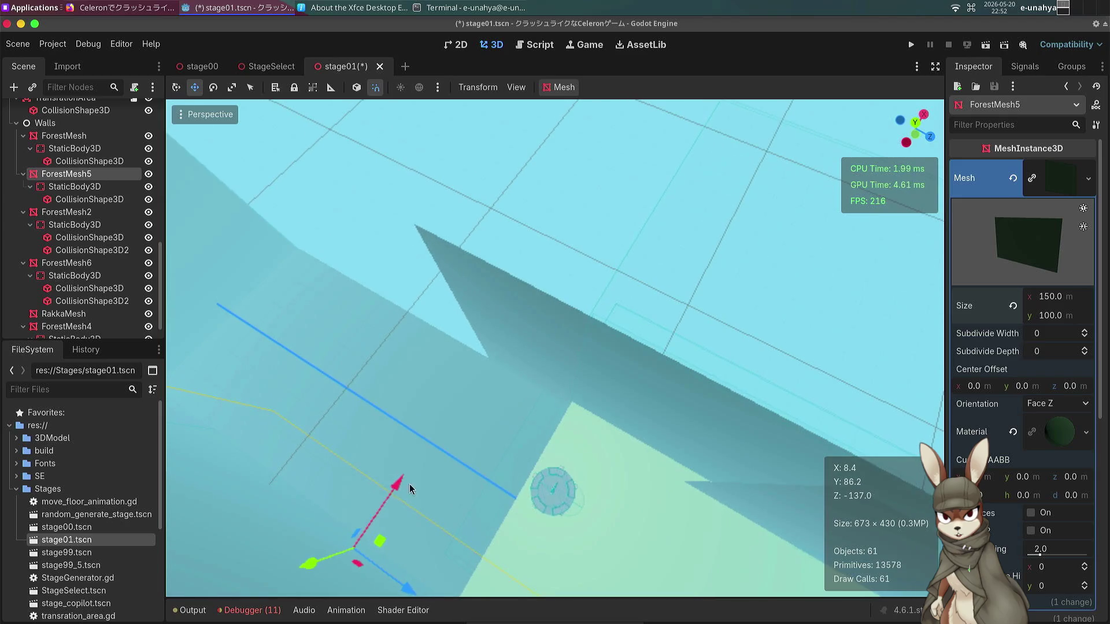
Move the ForestMesh6 wall along the Z axis and look down the corridor.
left_click(586, 354)
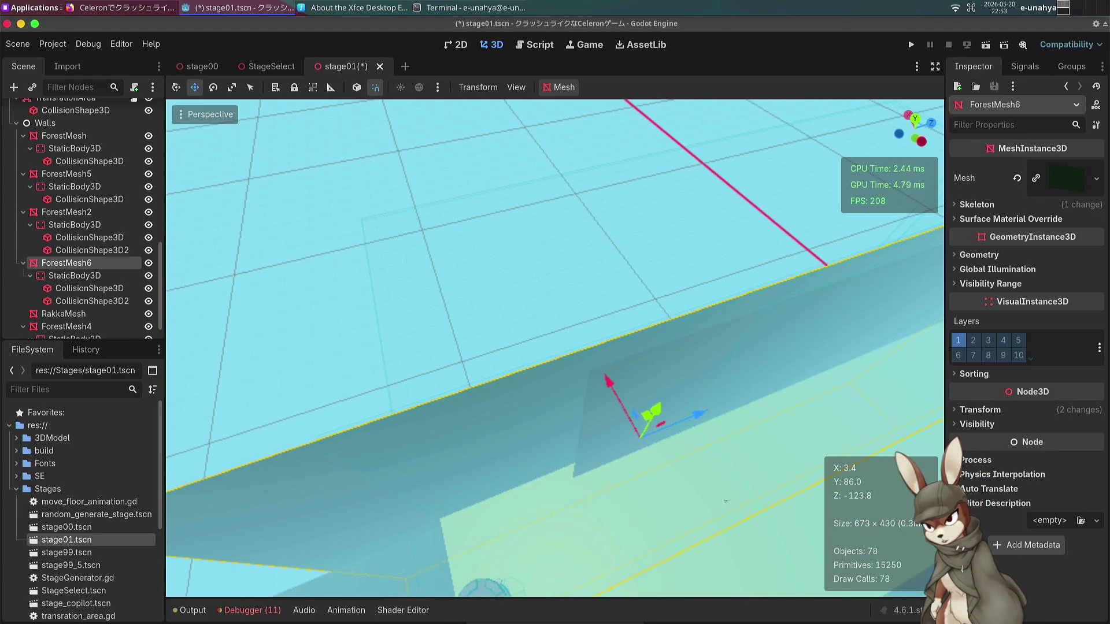
left_click_drag(700, 416, 325, 529)
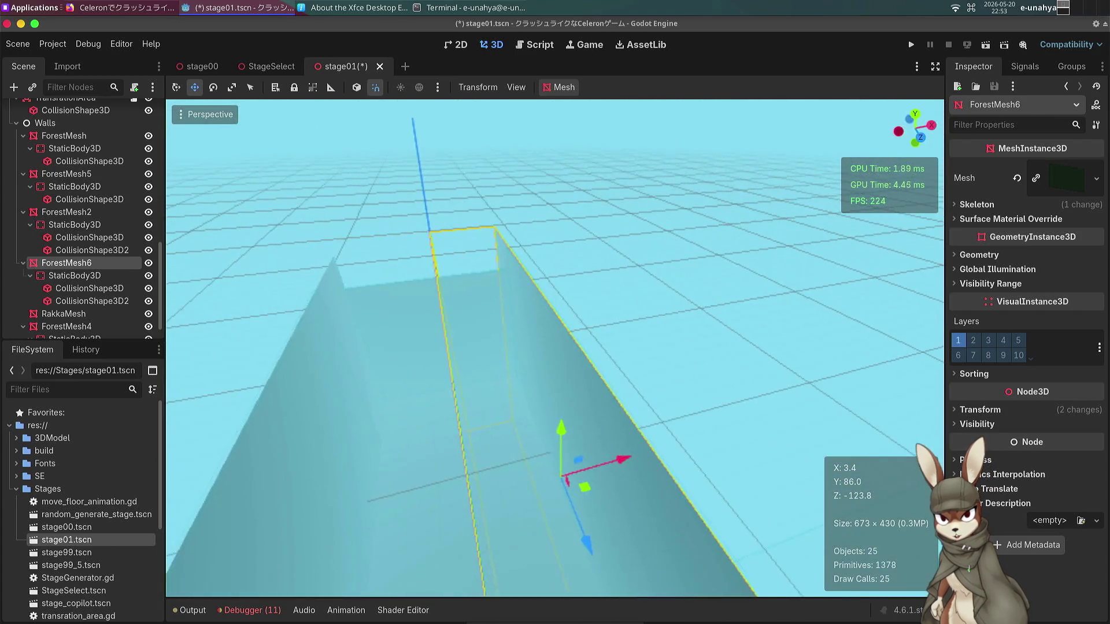
key("w")
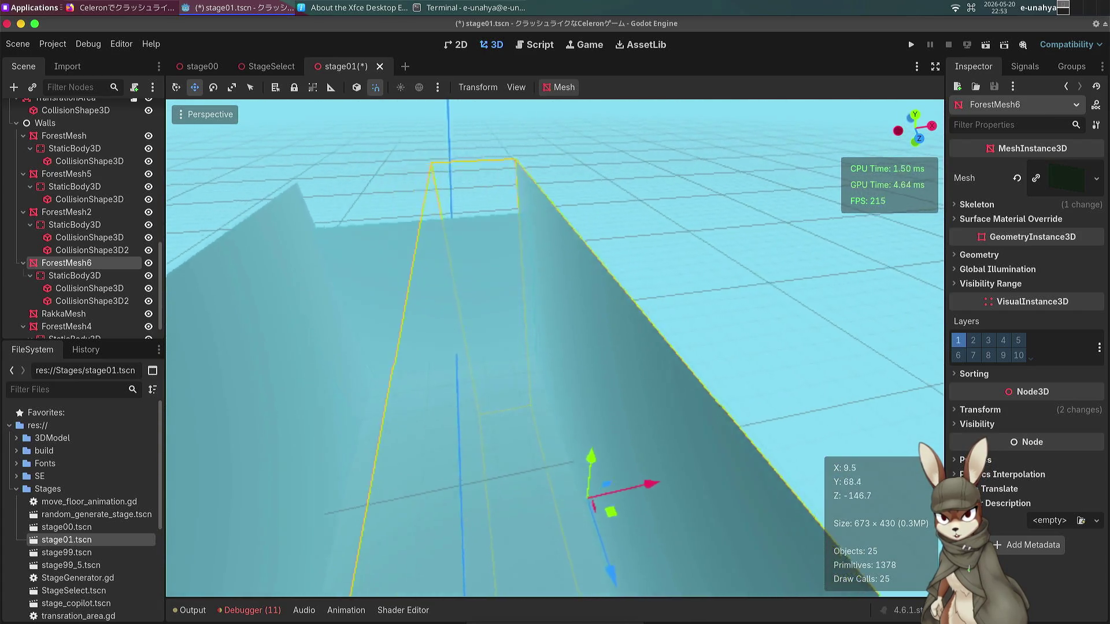
key("w")
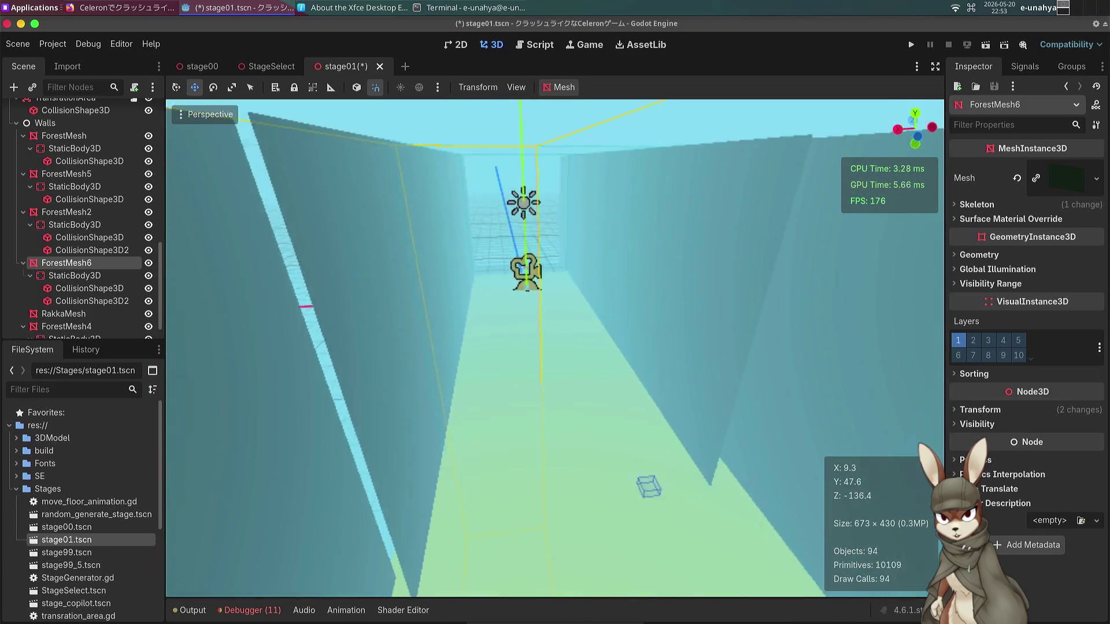
Shift ForestMesh2 left along the X axis and frame it in view.
key("w")
left_click(552, 365)
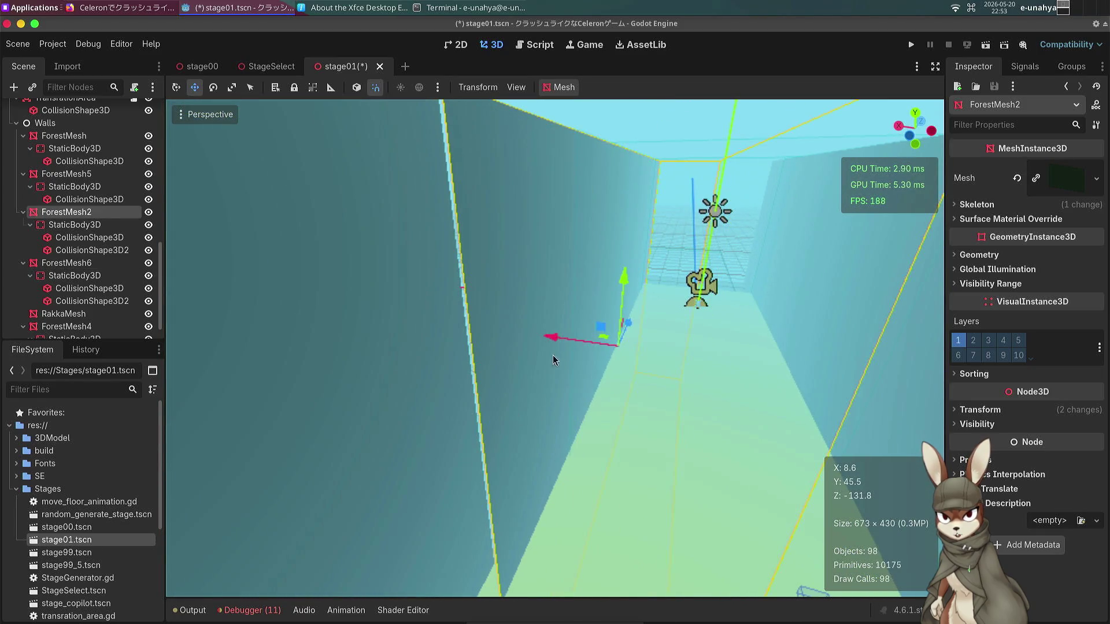
left_click_drag(554, 330, 528, 327)
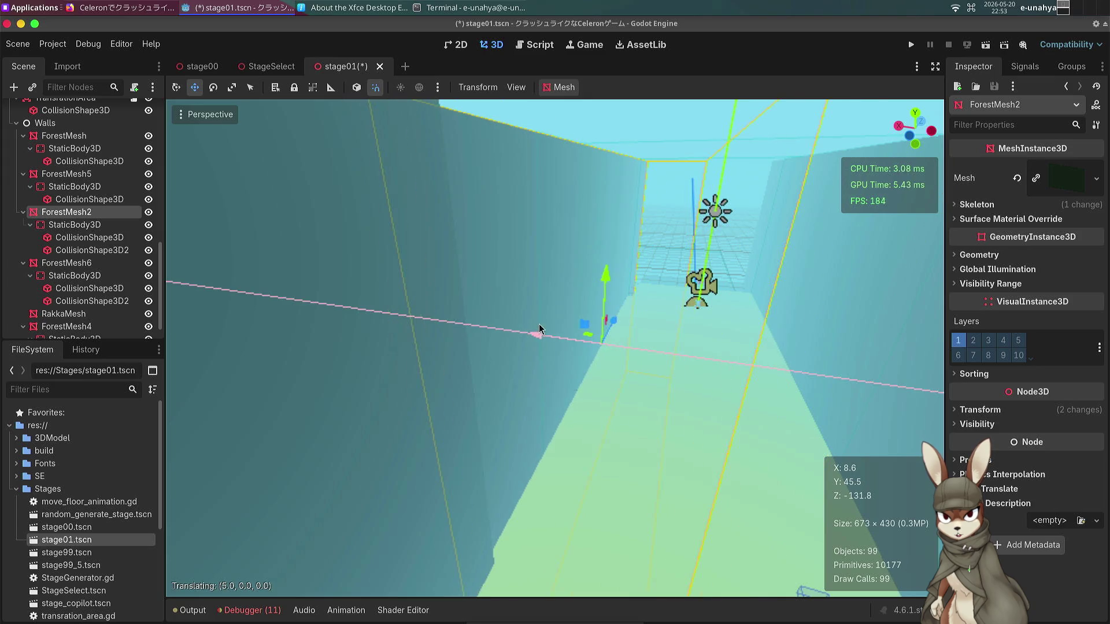
key("e")
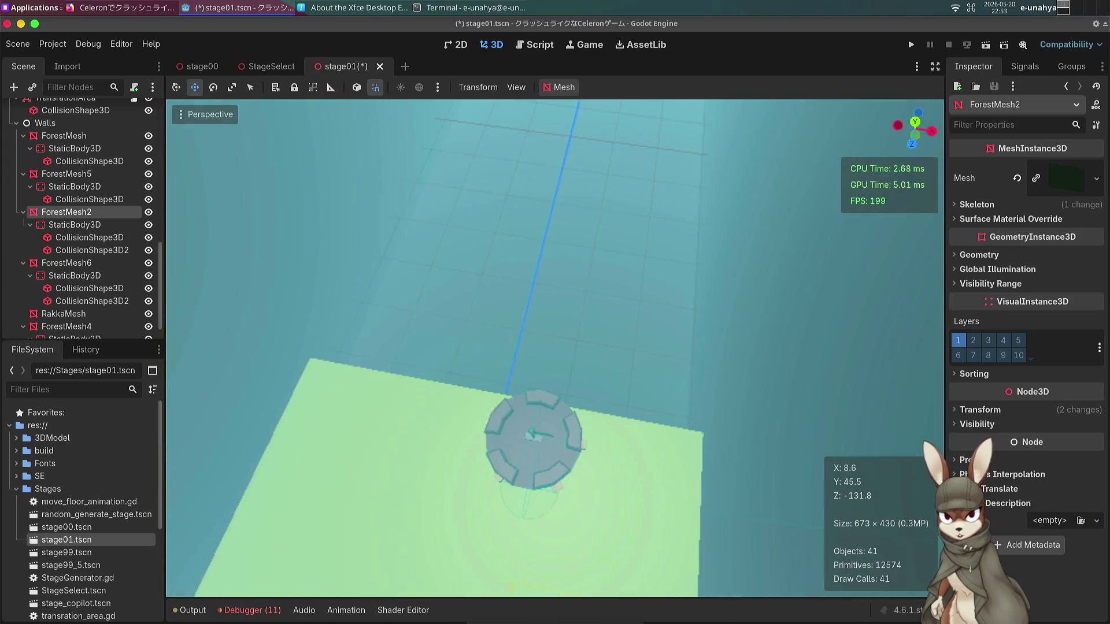
key("e")
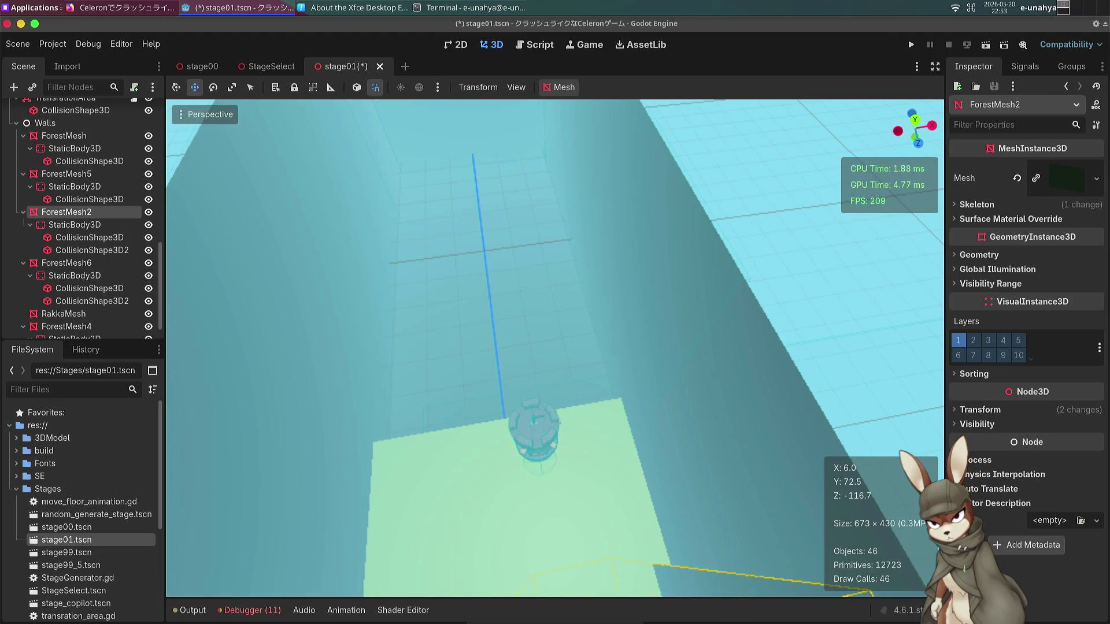
key("f")
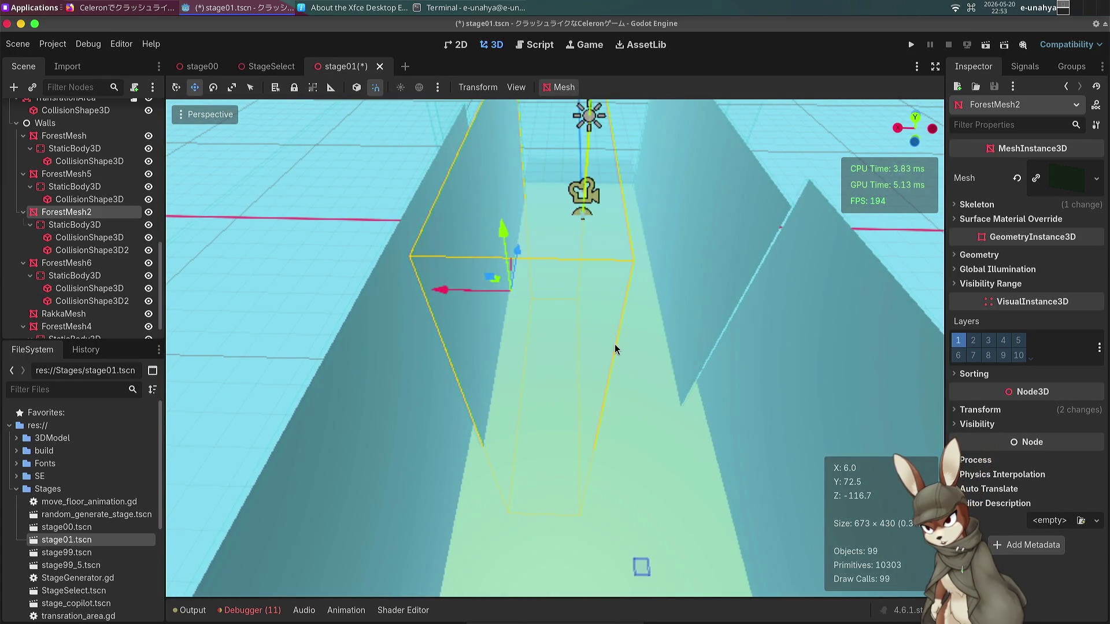
scroll(81, 340, "down", 1)
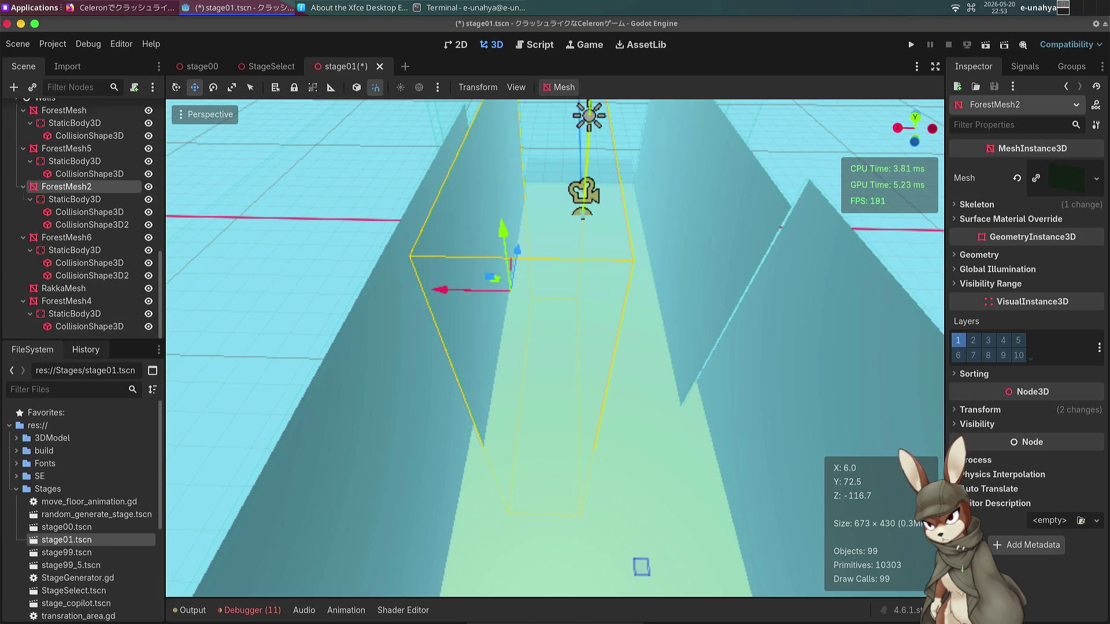
scroll(27, 262, "up", 5)
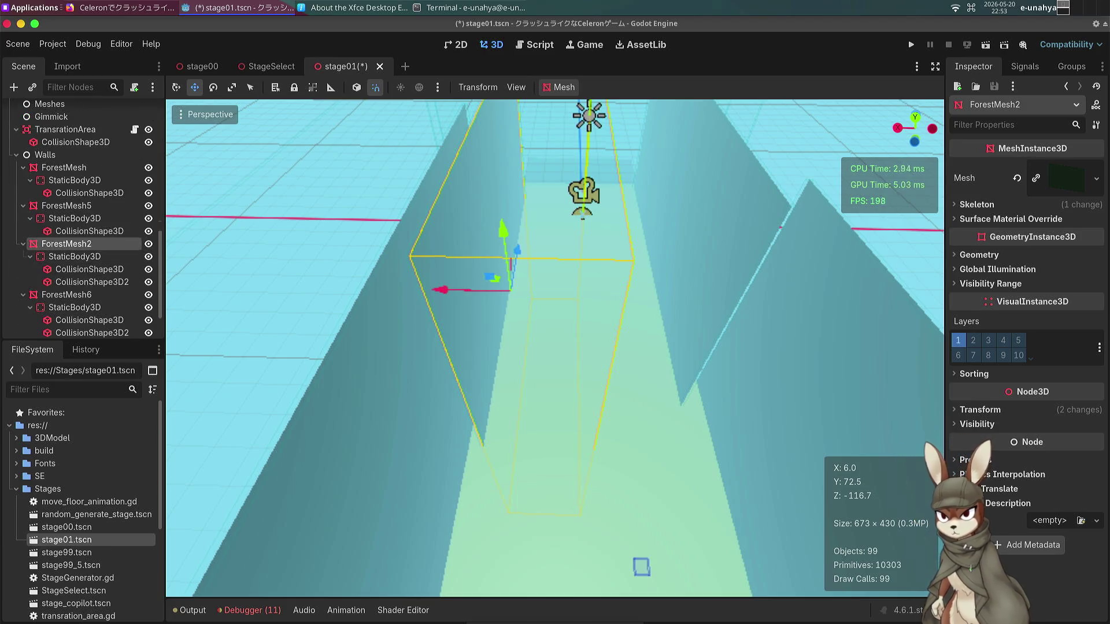
Collapse the child nodes of ForestMesh2, ForestMesh5, ForestMesh6 and ForestMesh4 in the Scene tree.
left_click(23, 244)
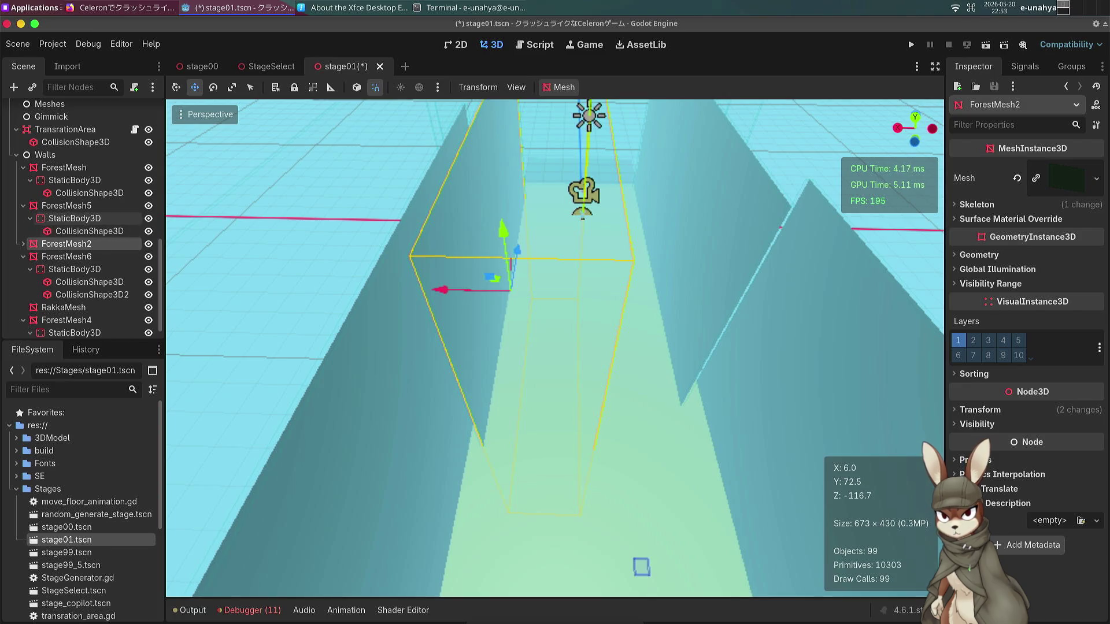
left_click(51, 207)
left_click(23, 206)
left_click(23, 237)
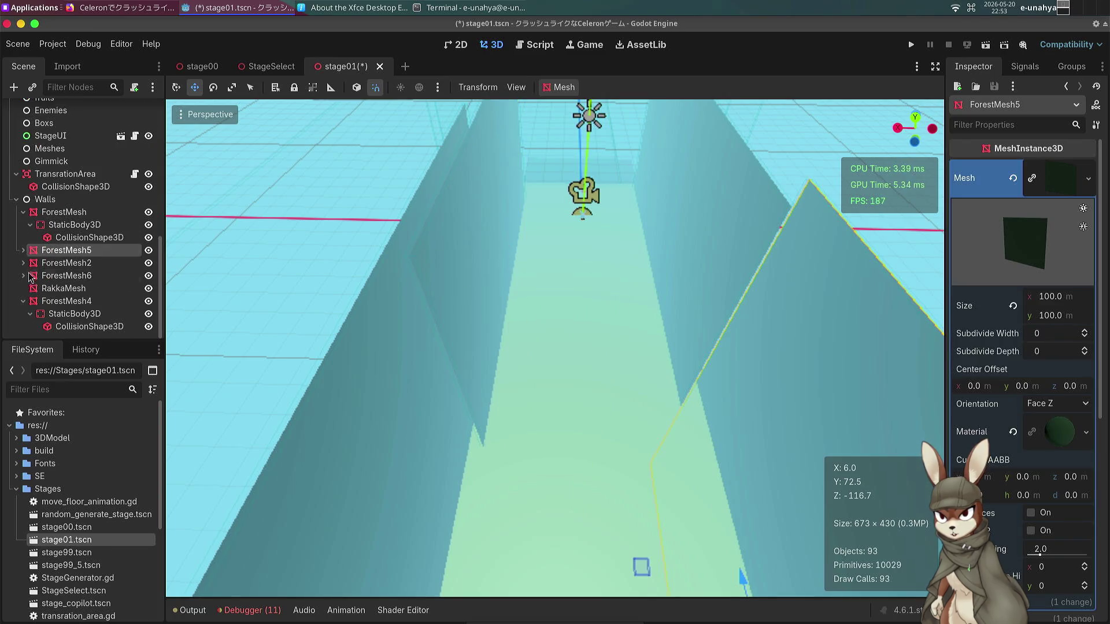
left_click(31, 302)
left_click(24, 302)
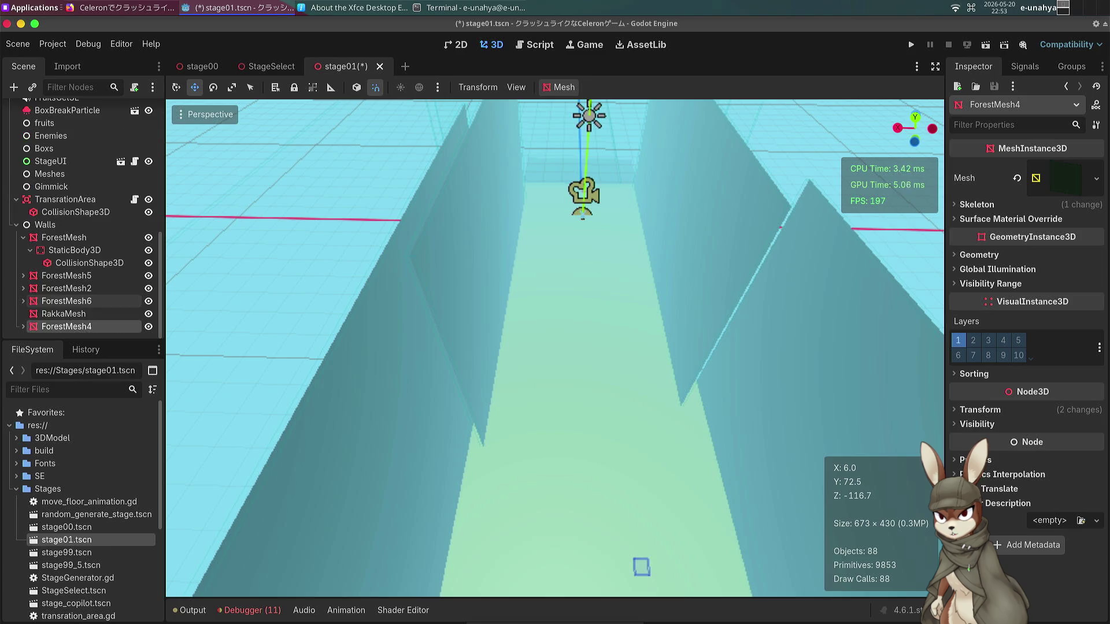
Select ForestMesh5, ForestMesh6 and ForestMesh4 and delete them.
left_click(66, 275)
left_click(69, 299, "shift")
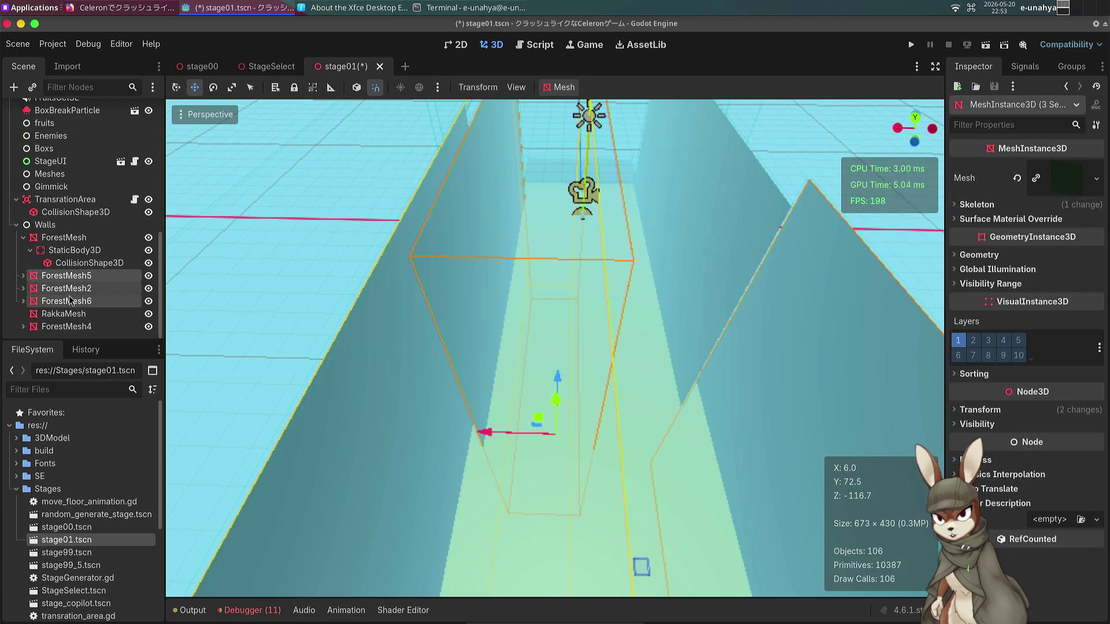
double_click(77, 277)
left_click(77, 300, "ctrl")
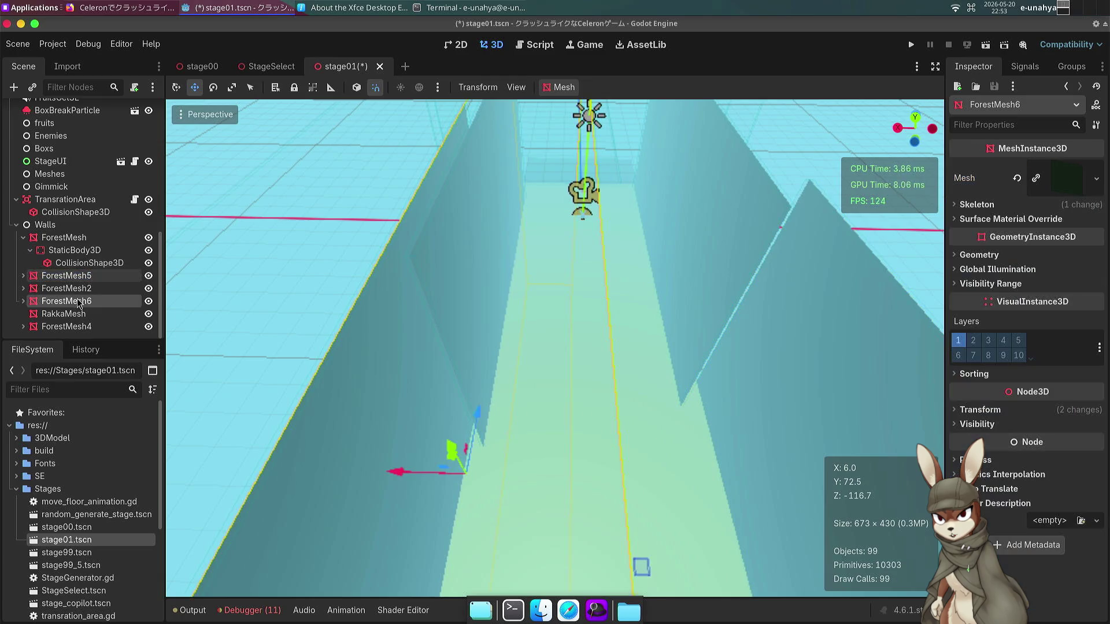
left_click(83, 327, "ctrl")
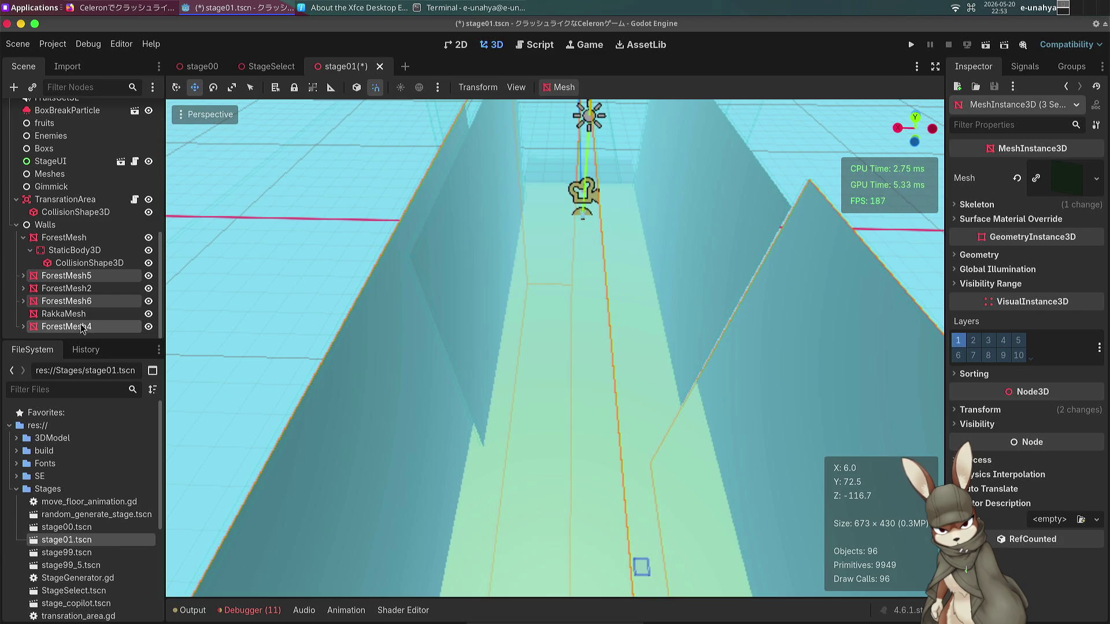
key("Delete")
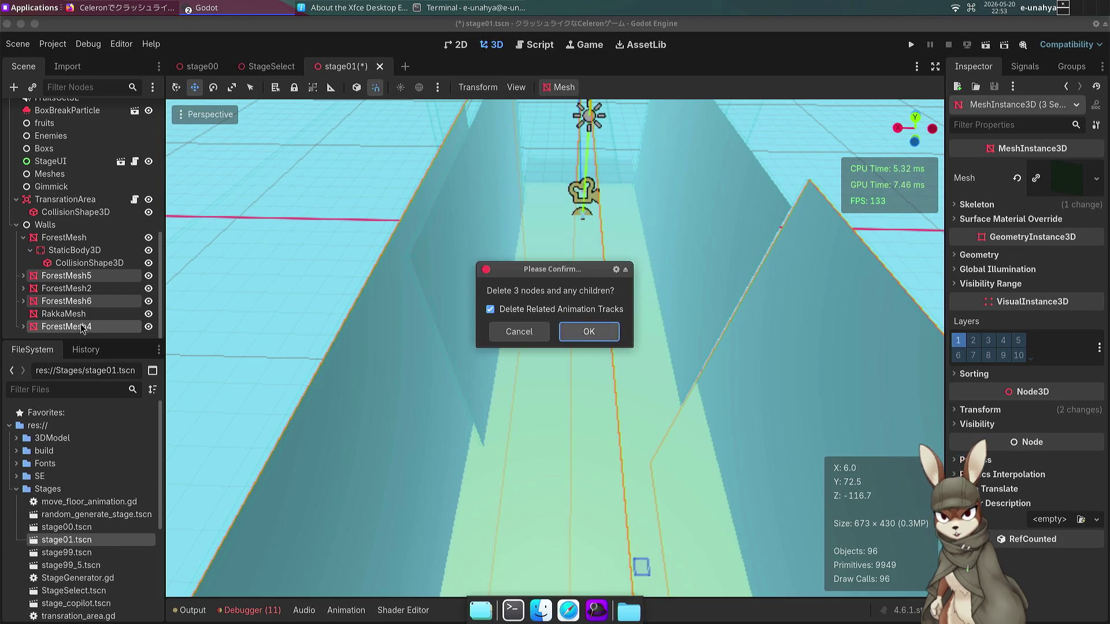
key("Return")
left_click(23, 276)
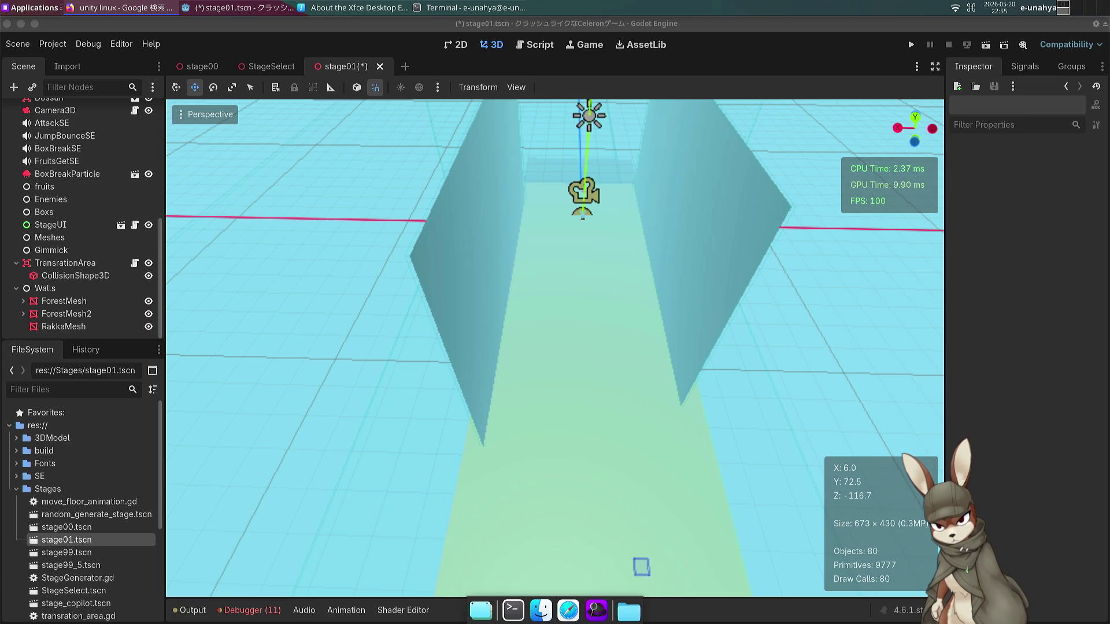
Switch to Japanese text input and scroll the view along the grass corridor.
key("ctrl+space")
key("ctrl+space")
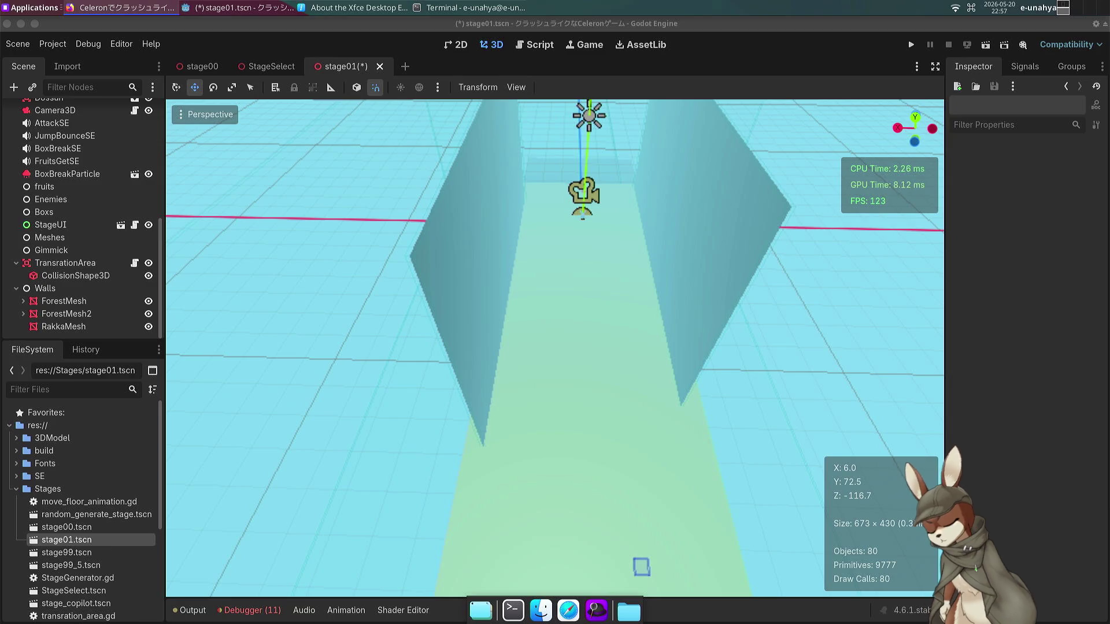
scroll(17, 197, "up", 5)
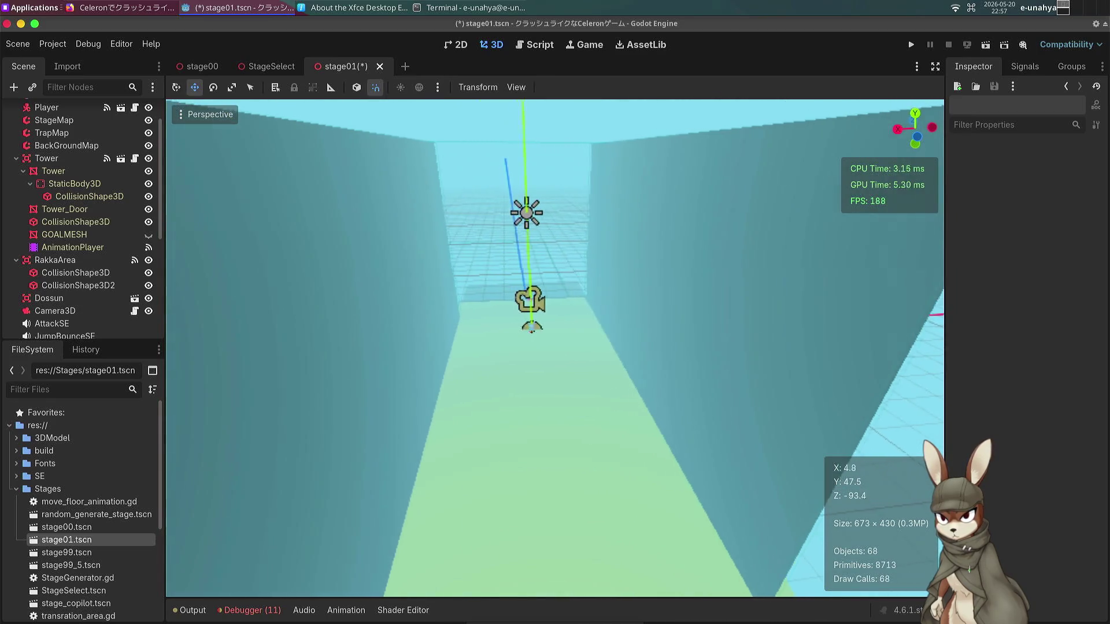
Select the Player node and open its attached player.gd script.
left_click(81, 171)
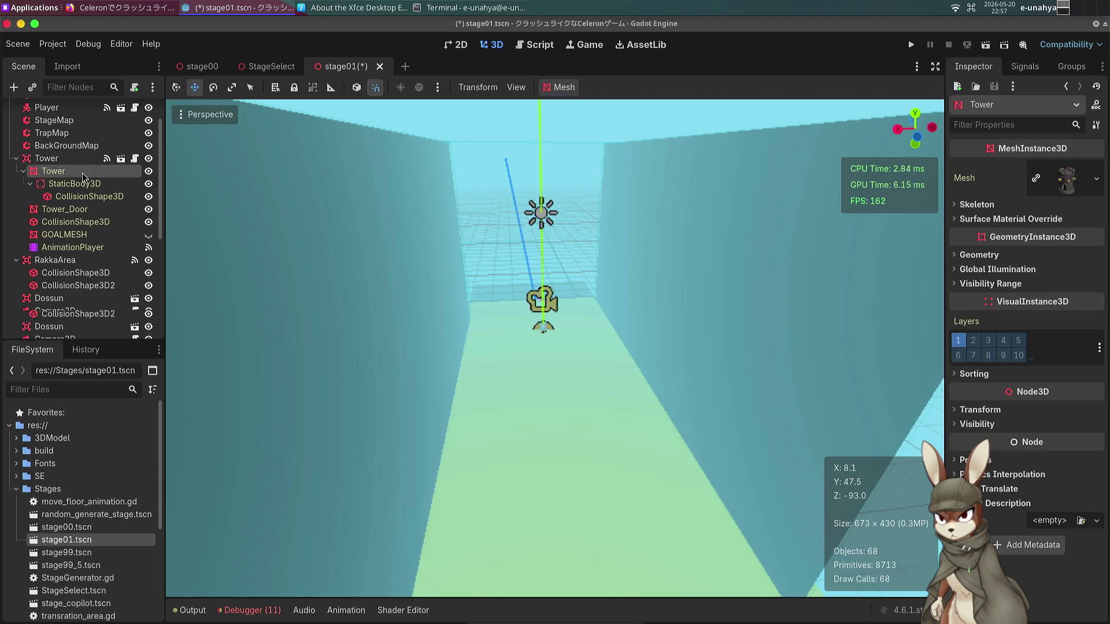
scroll(83, 177, "up", 2)
left_click(58, 148)
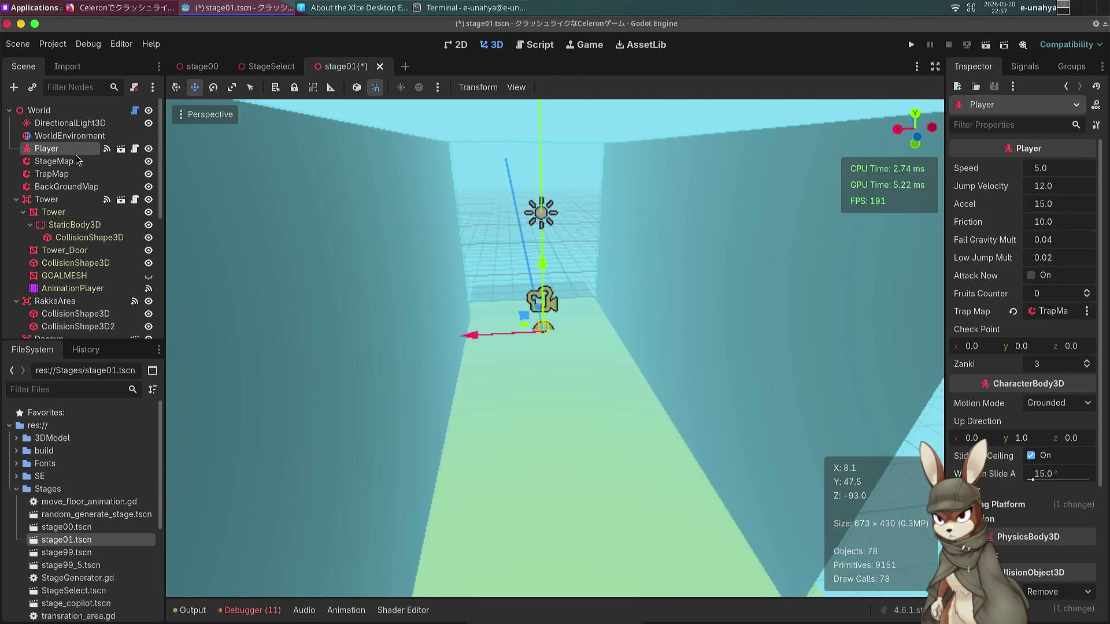
left_click(135, 149)
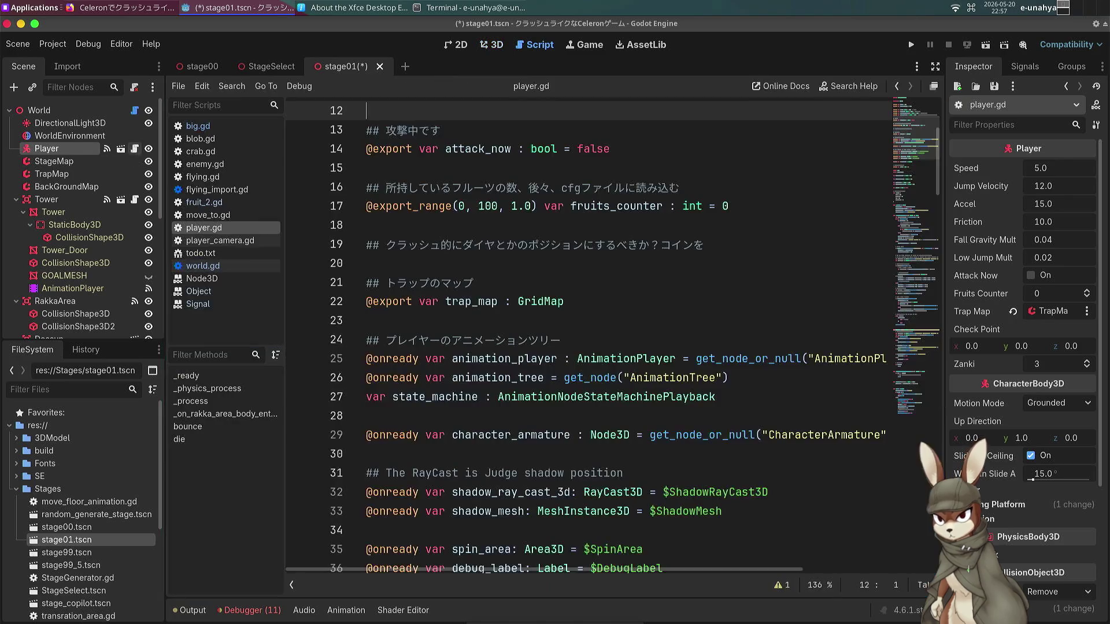
Read player.gd from the fruits_counter and rotation_speed lines down to line 68.
left_click(492, 206)
scroll(483, 257, "down", 1)
scroll(483, 257, "down", 8)
left_click(484, 259)
left_click(587, 247)
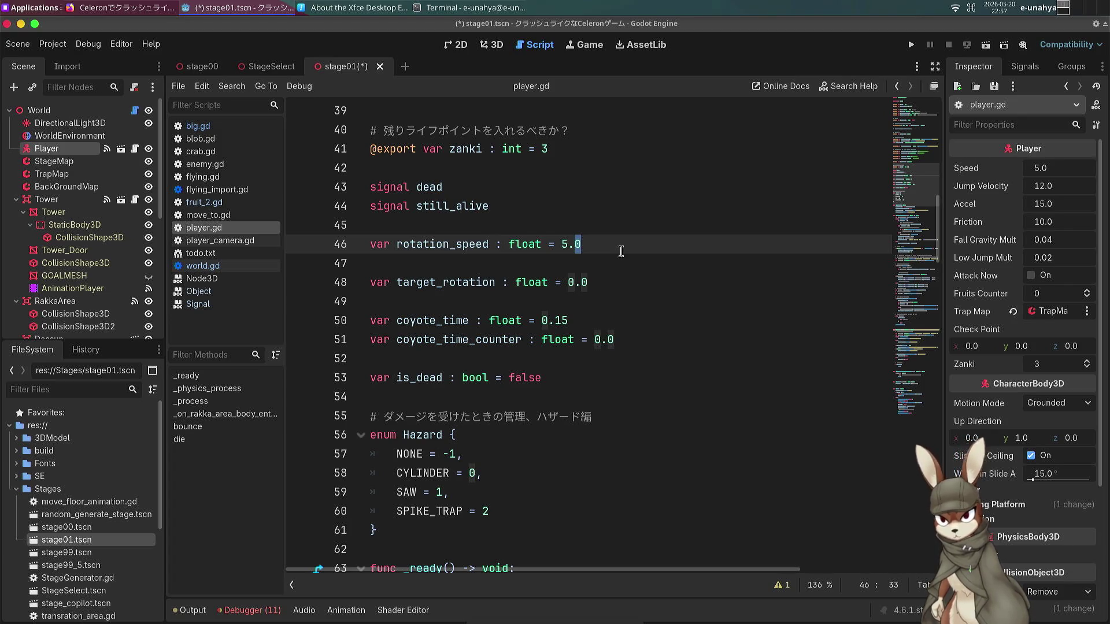
left_click(618, 302)
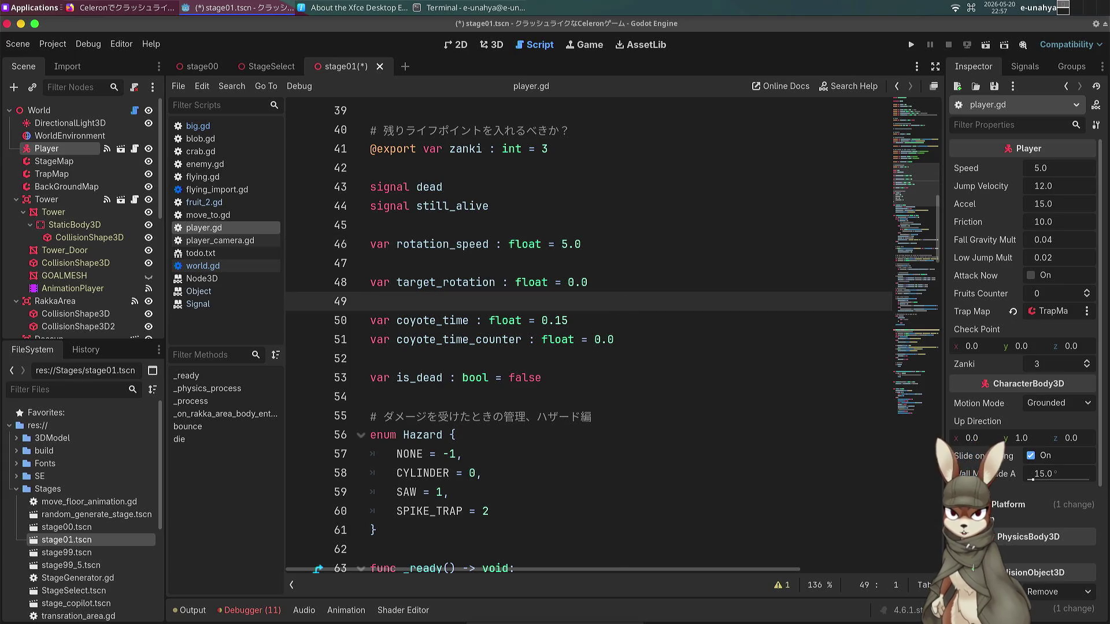
scroll(587, 300, "down", 5)
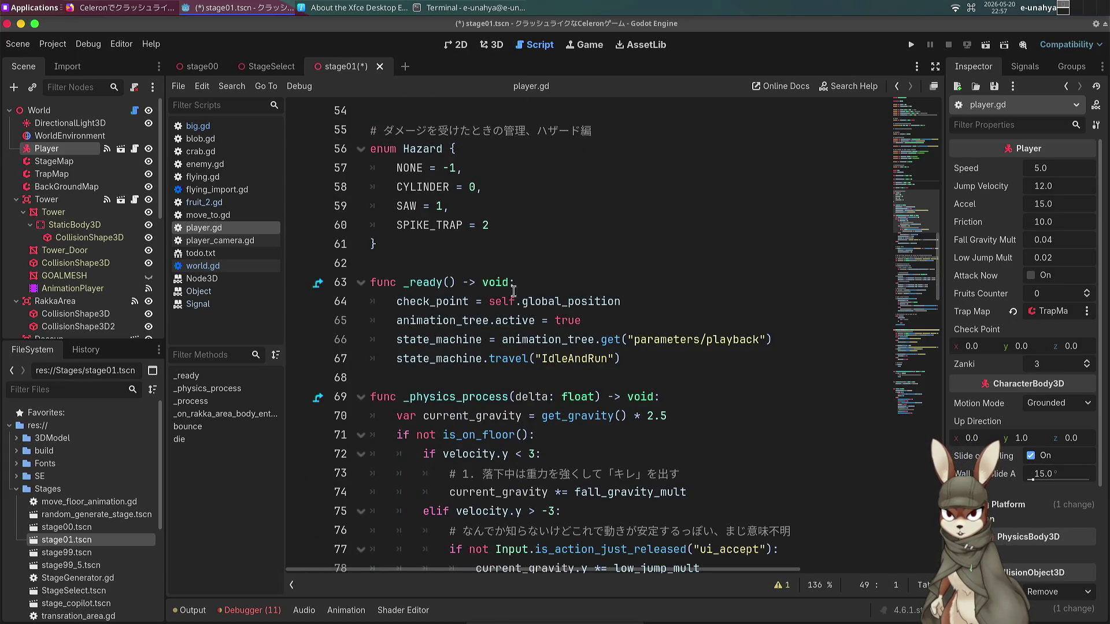
scroll(473, 312, "down", 1)
left_click(473, 313)
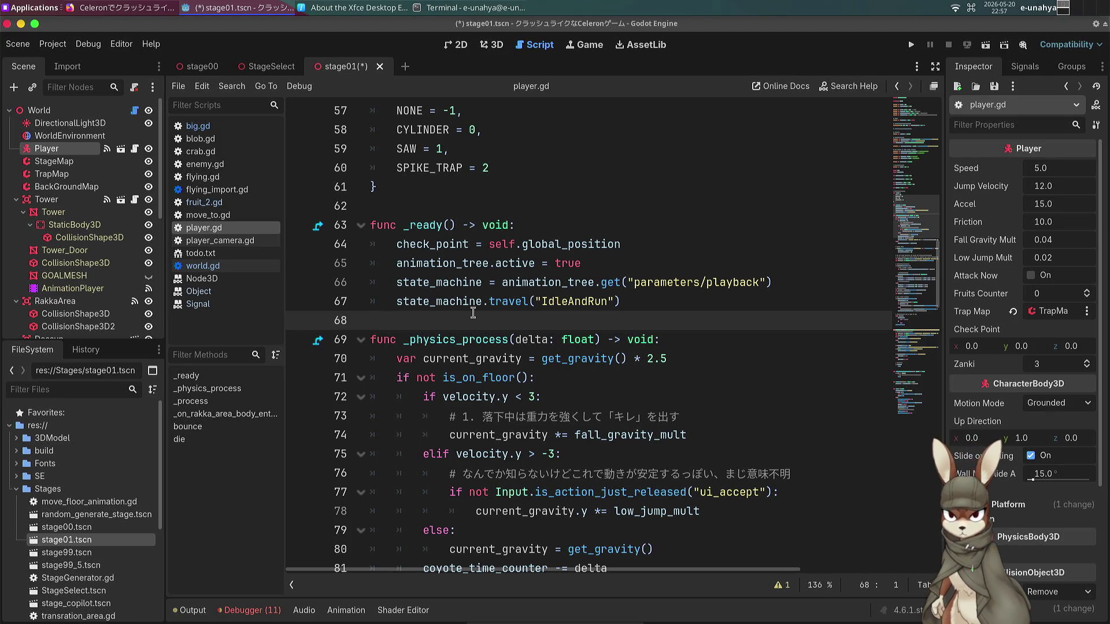
Review the input and jump code around lines 91–96, then save the stage01 scene.
scroll(463, 336, "down", 7)
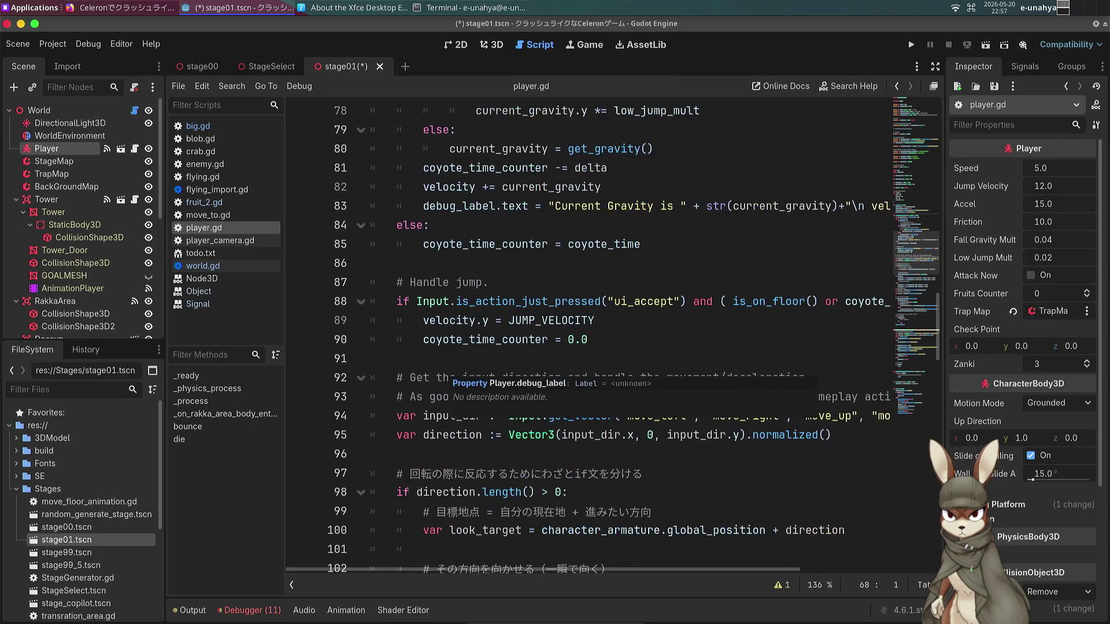
left_click(410, 357)
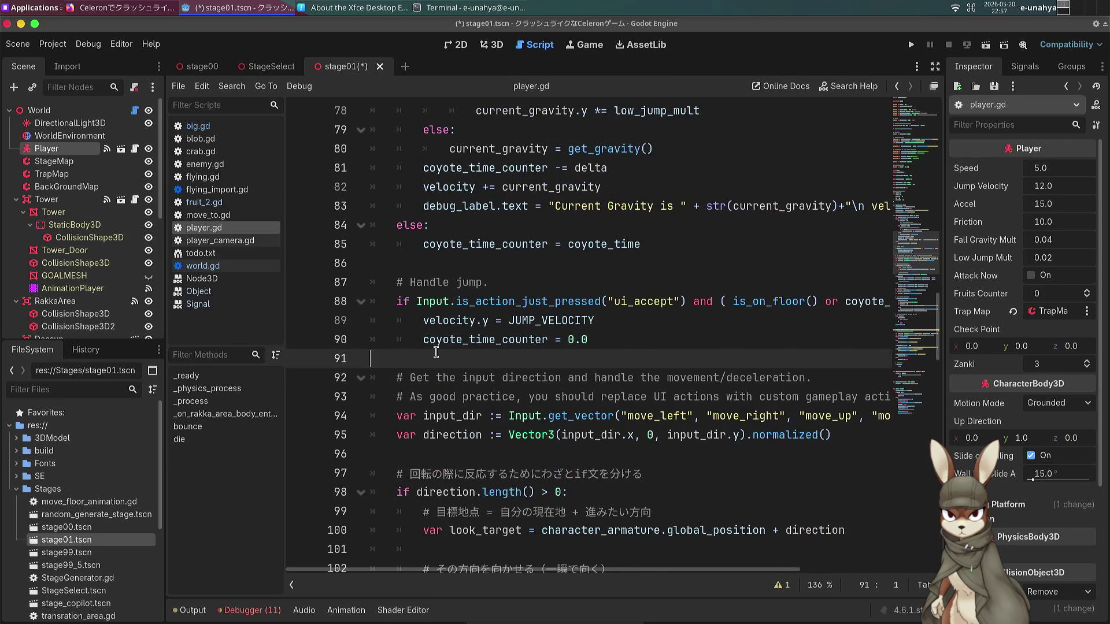
scroll(446, 355, "down", 1)
scroll(447, 355, "down", 1)
left_click(415, 329)
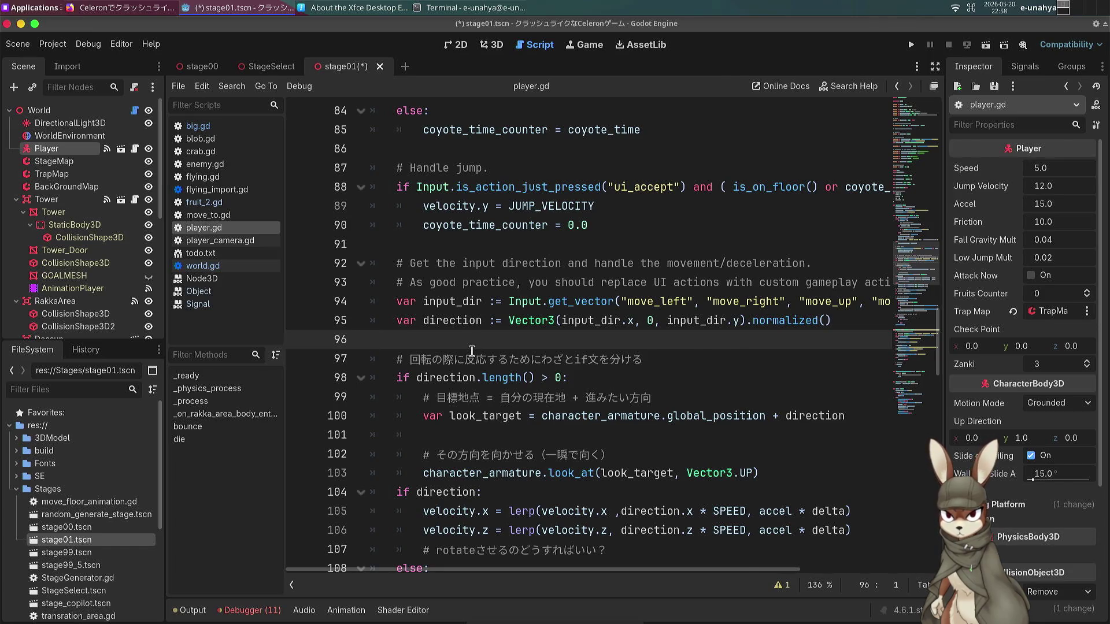
scroll(472, 351, "up", 1)
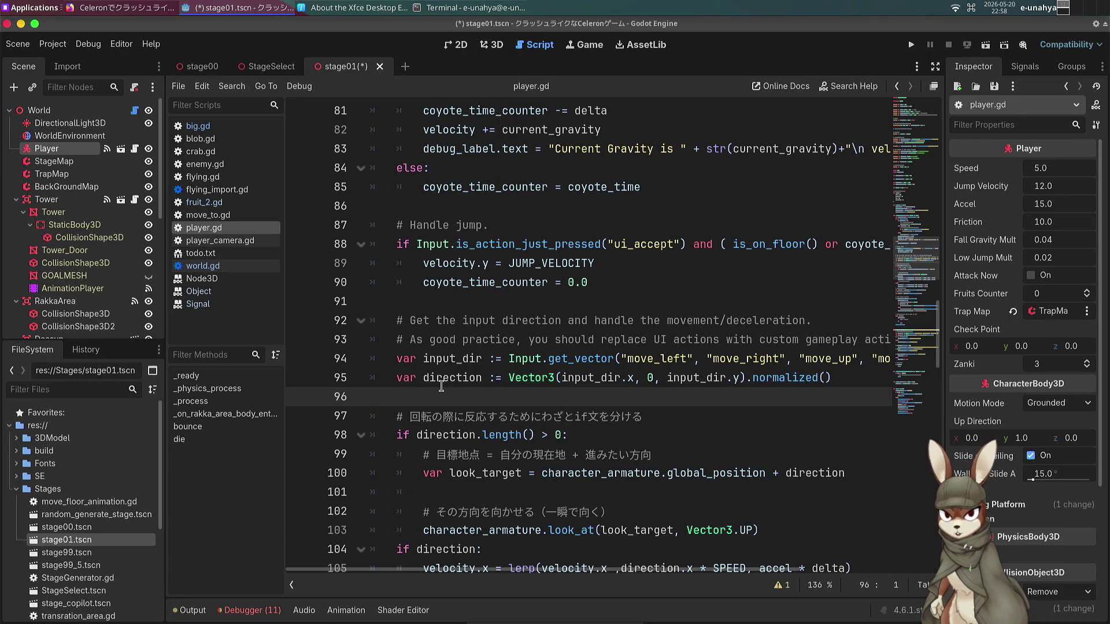
left_click(439, 332)
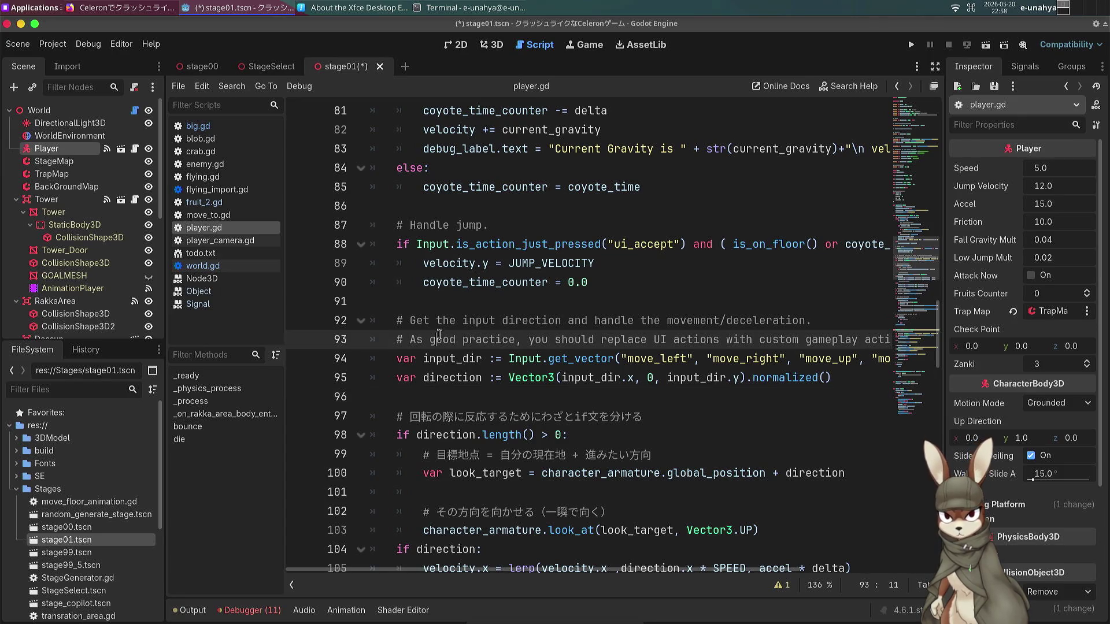
left_click(460, 306)
left_click(452, 396)
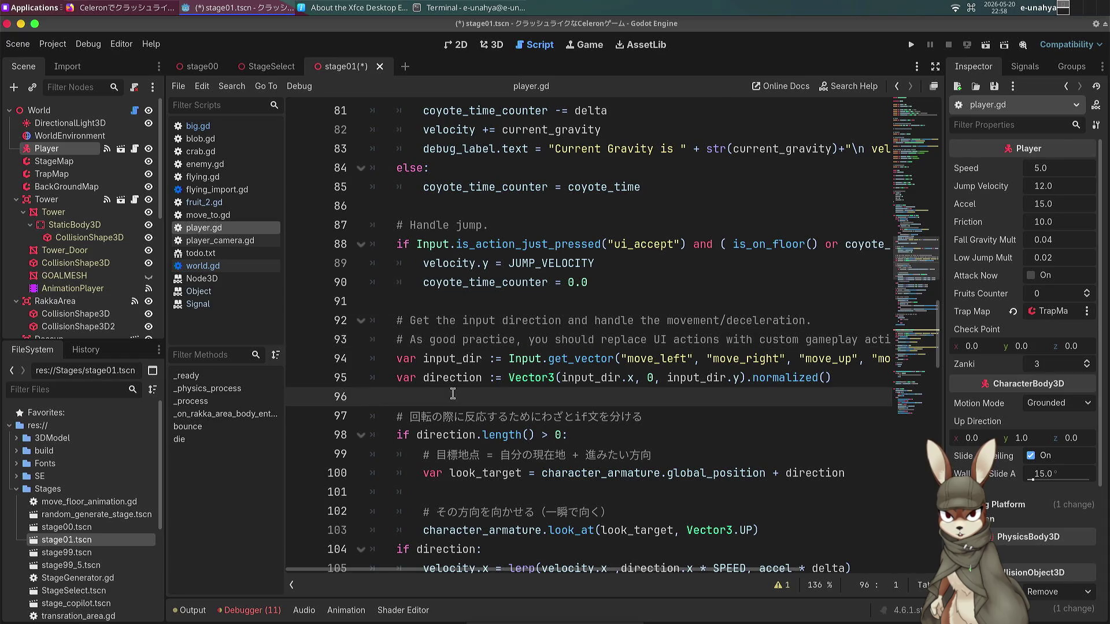
key("ctrl+s")
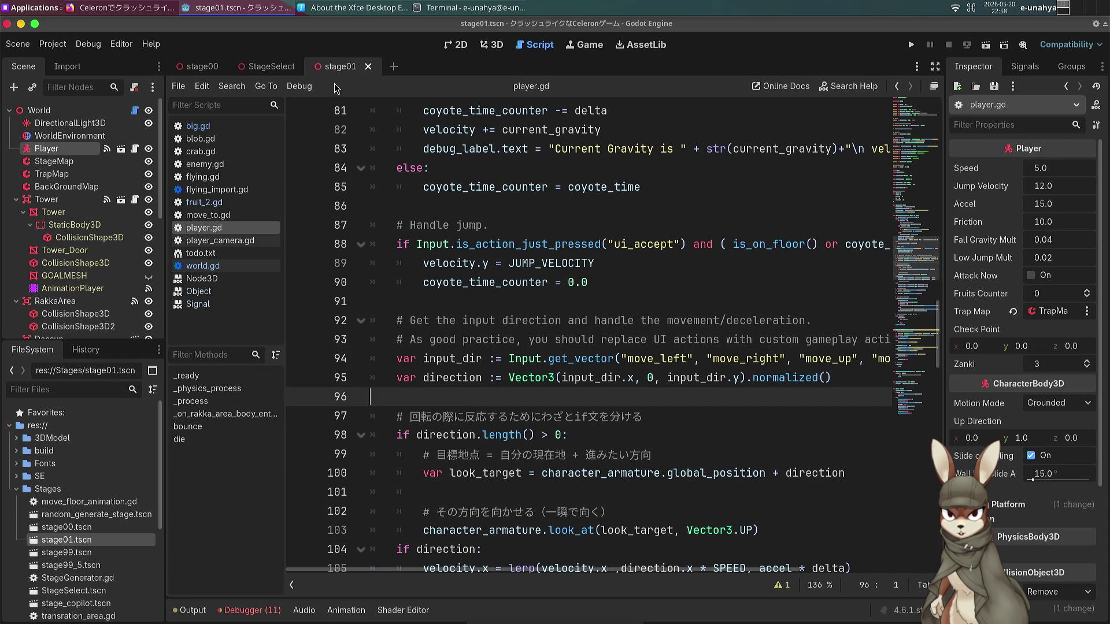
left_click(490, 45)
Set the ForestMesh wall's mesh Size x to 200 m.
key("s")
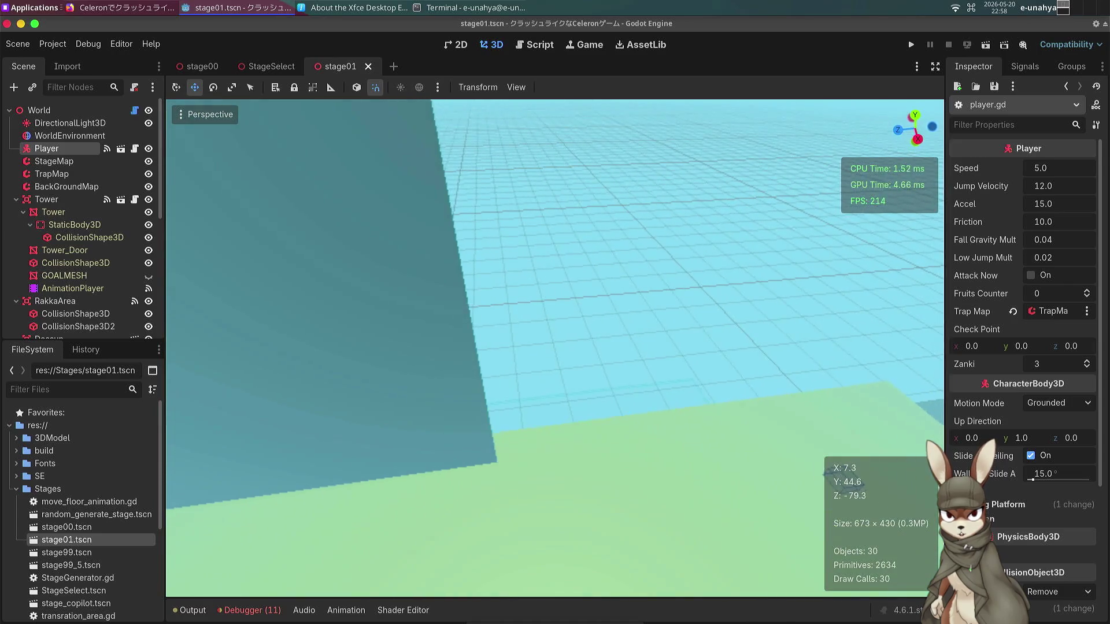
left_click(474, 251)
key("s")
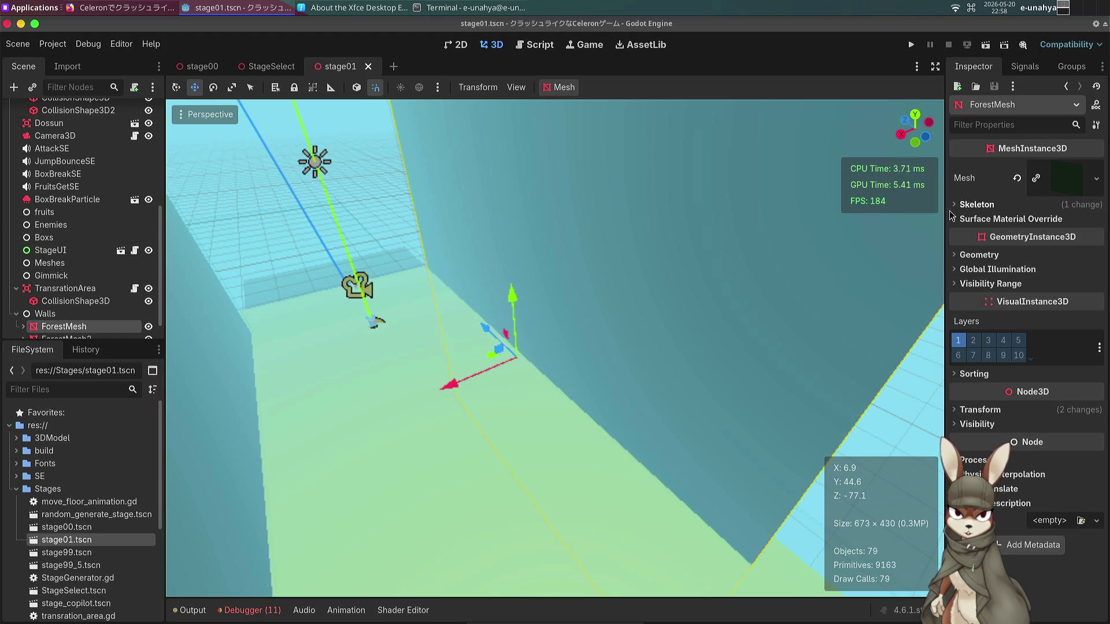
left_click(23, 327)
scroll(69, 289, "down", 2)
left_click(75, 301)
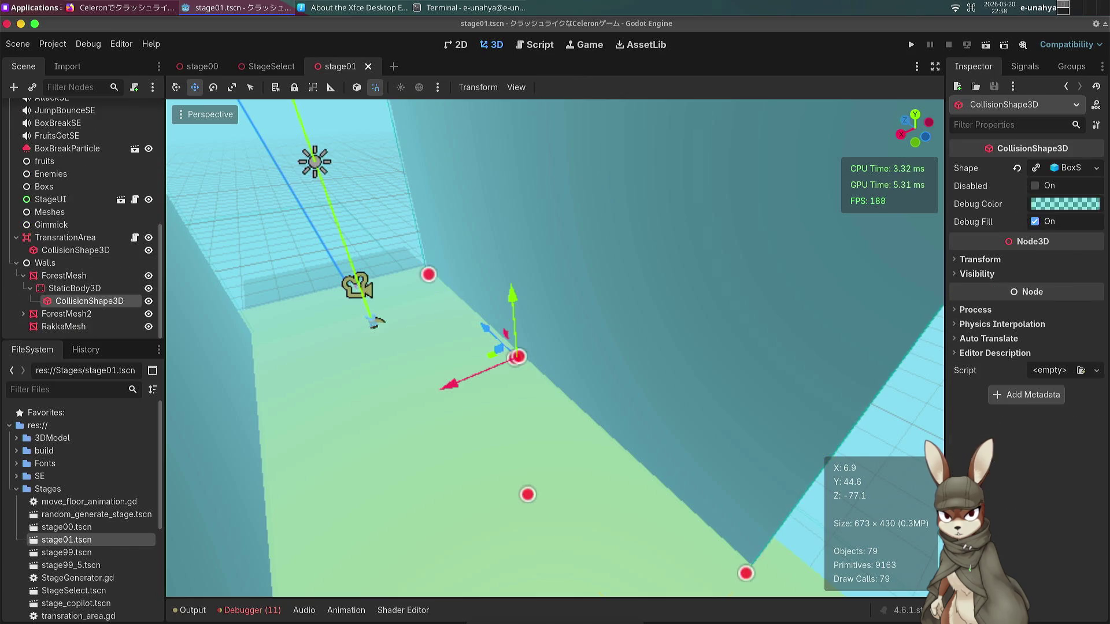
left_click(64, 275)
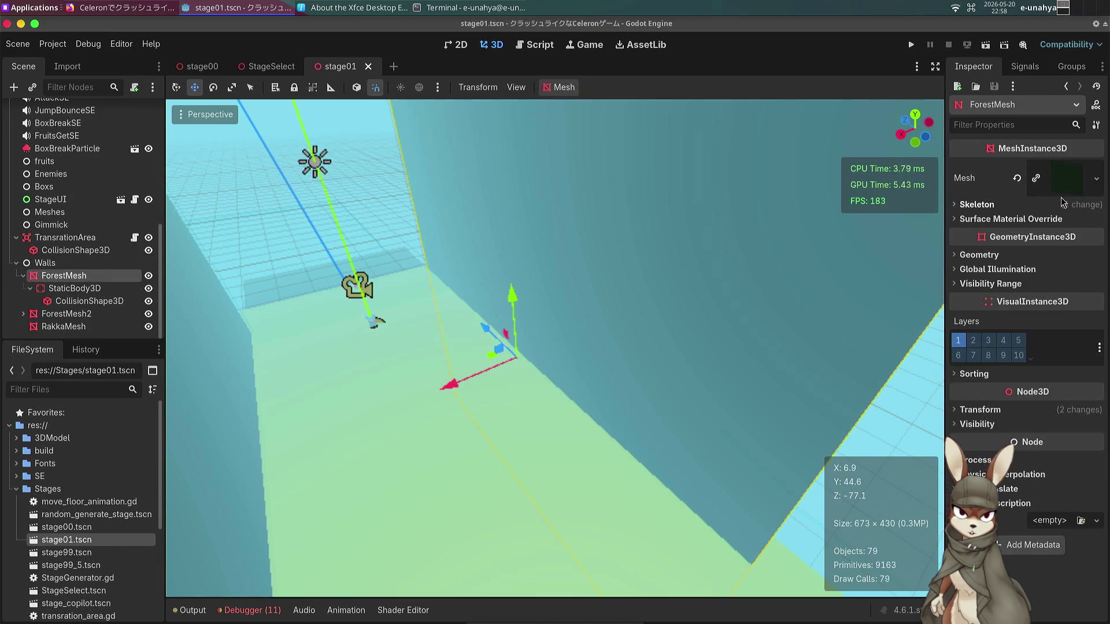
left_click(1064, 188)
left_click(1058, 298)
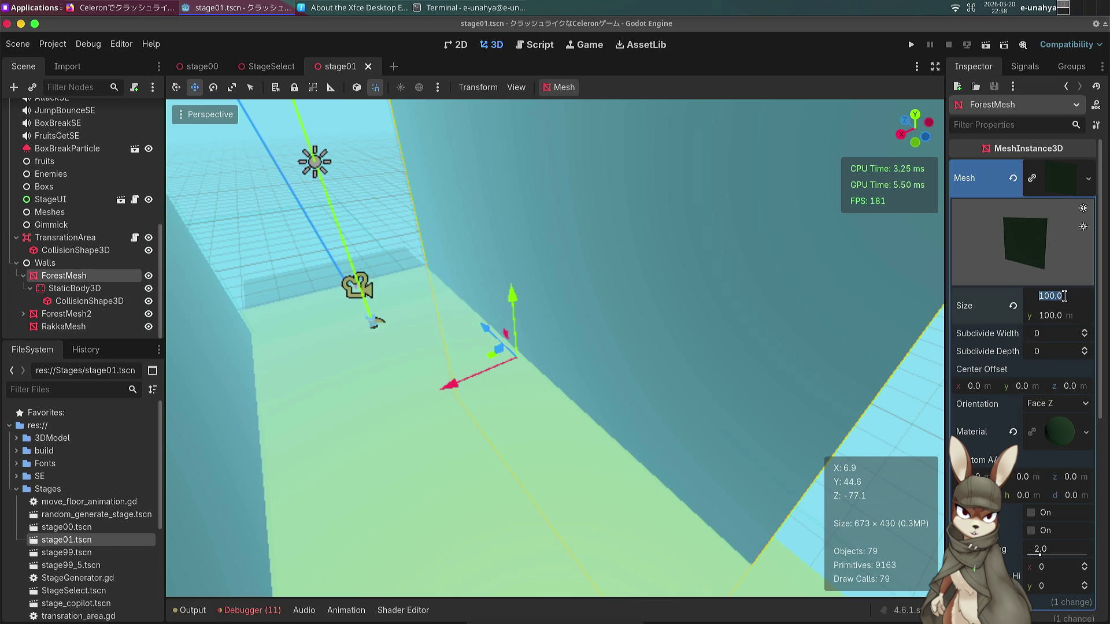
type("200")
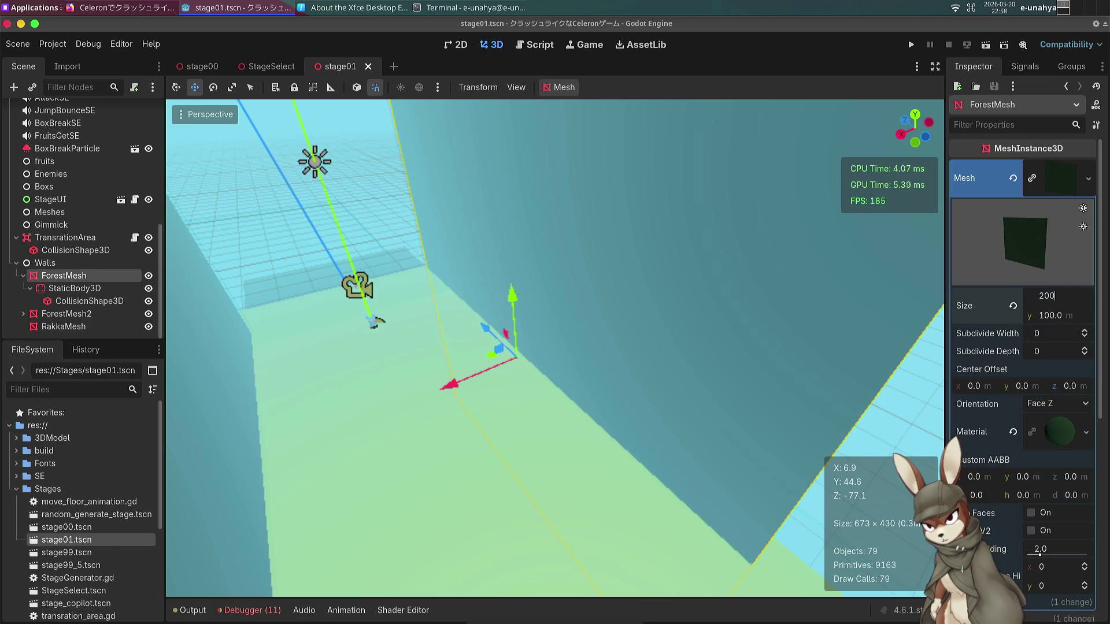
key("Return")
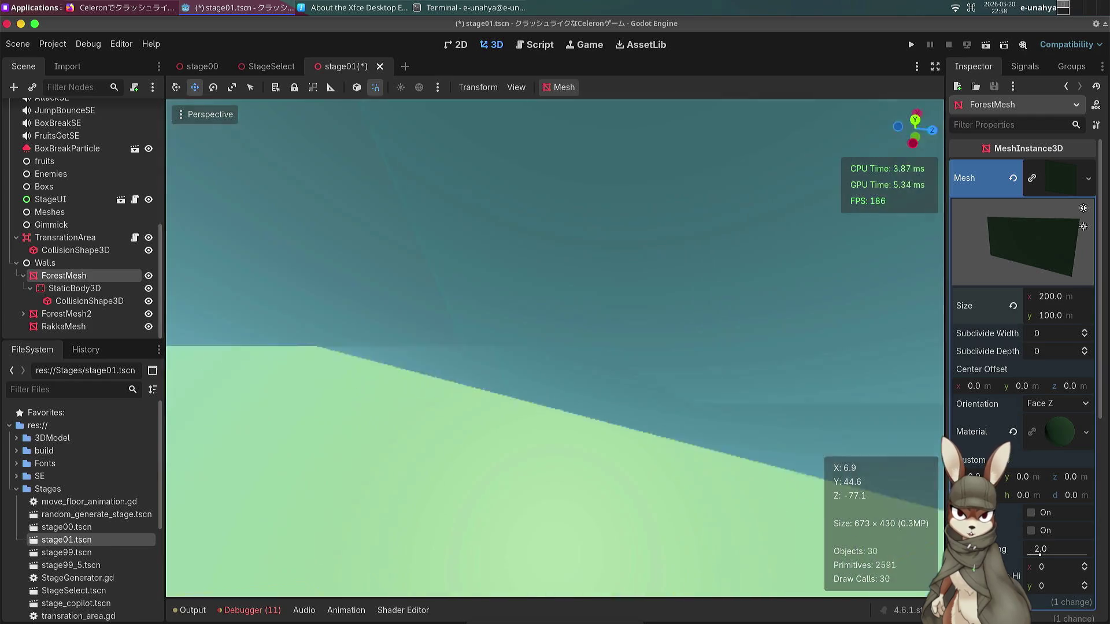
Move the ForestMesh wall along the corridor to Z position -45, after trying 0 and -30.
scroll(1007, 375, "down", 10)
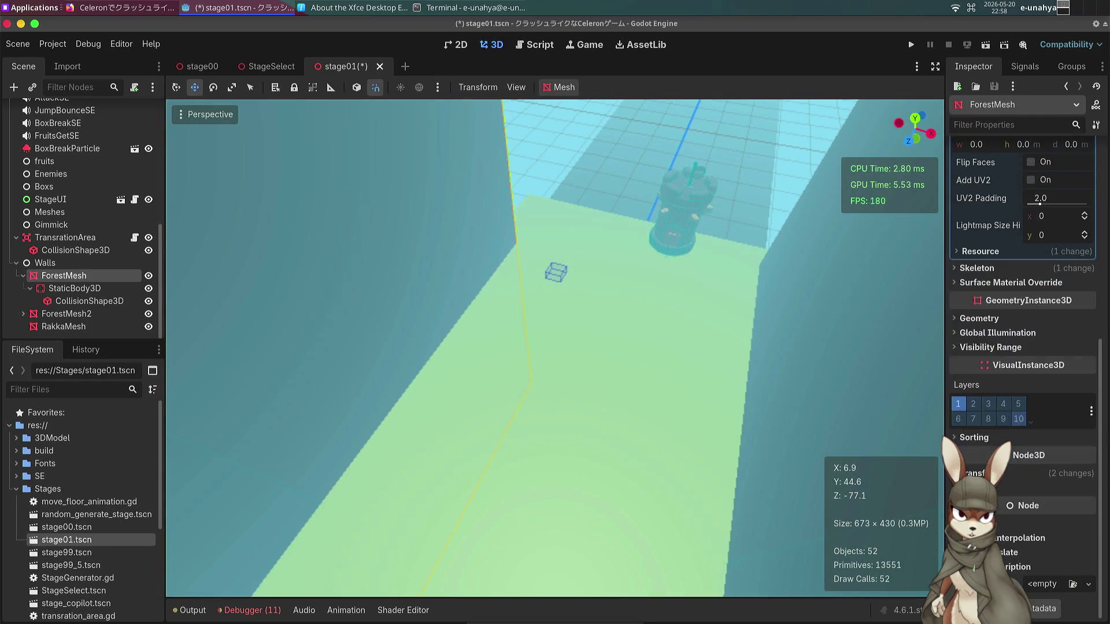
left_click(1009, 474)
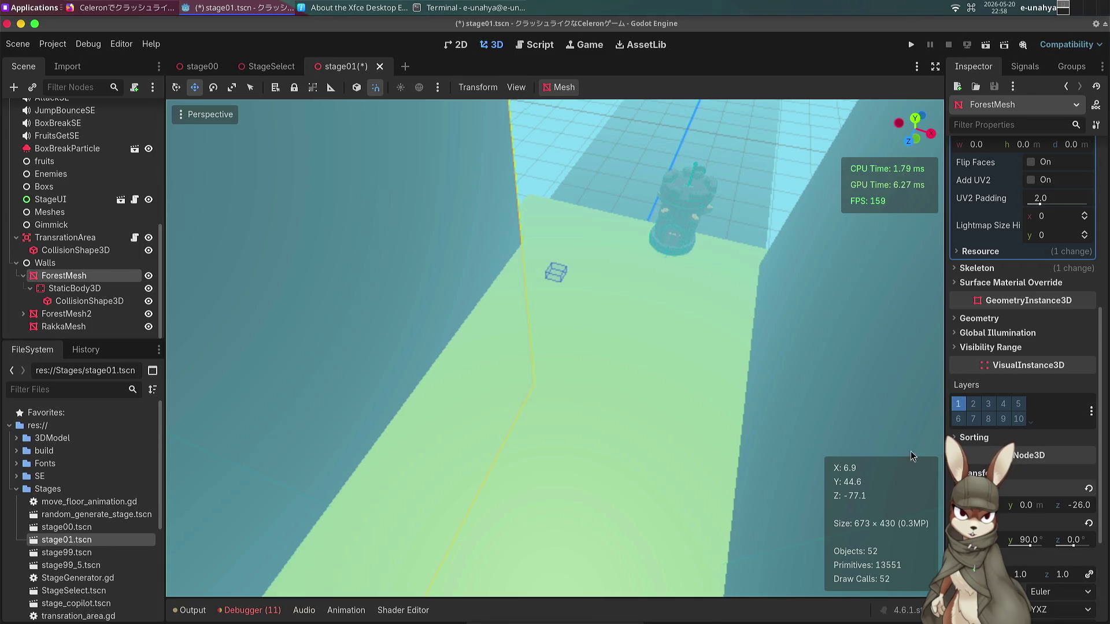
type("0")
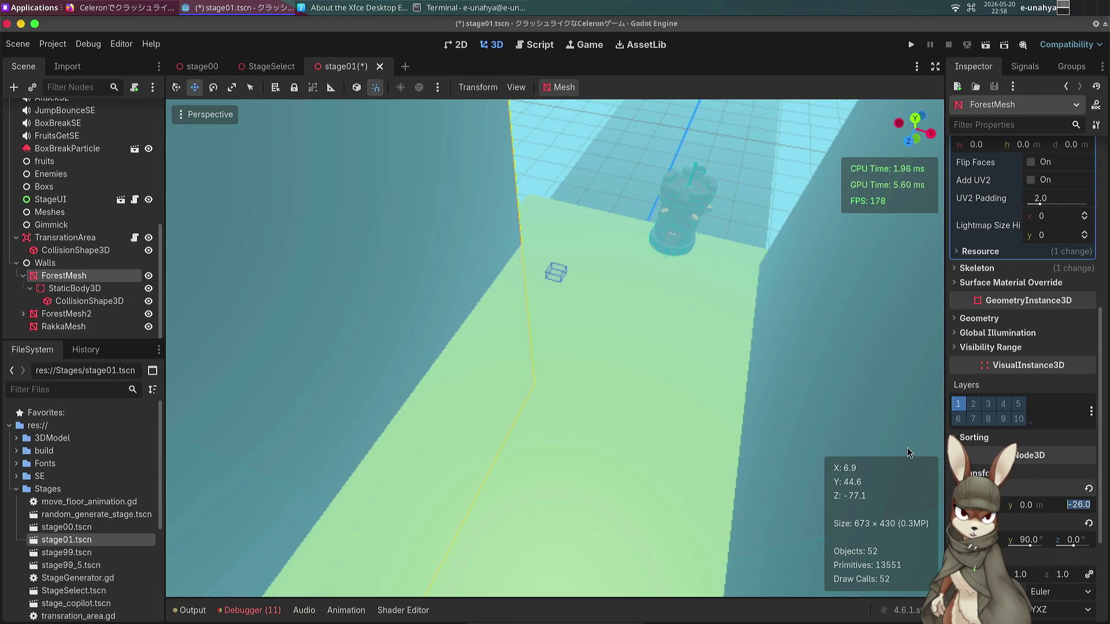
left_click(907, 448)
left_click(1084, 507)
type("-")
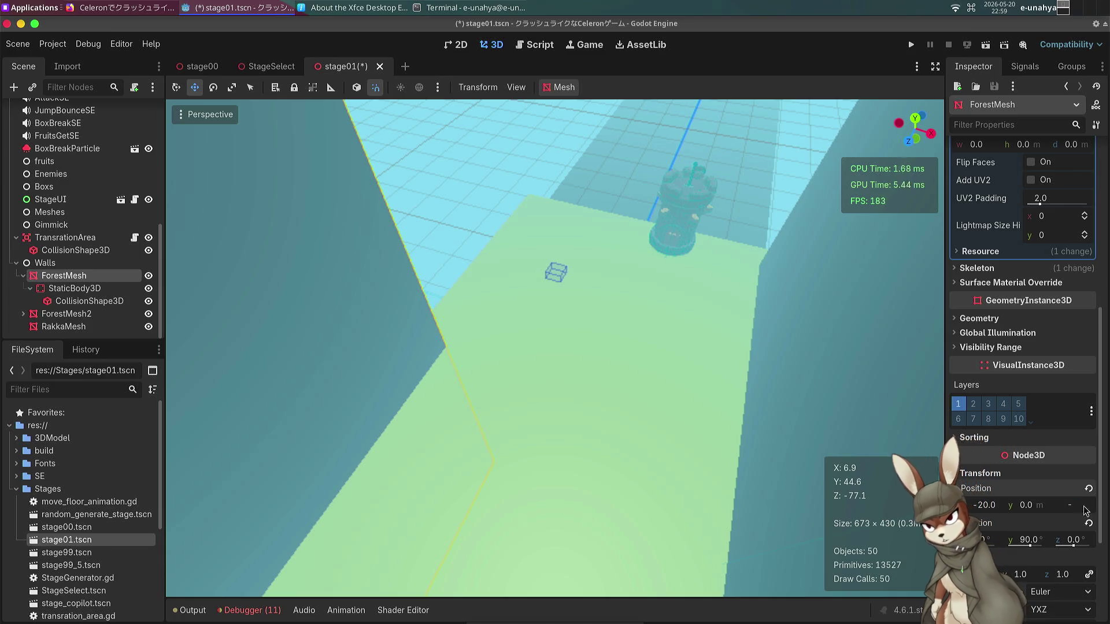
type("30")
key("Return")
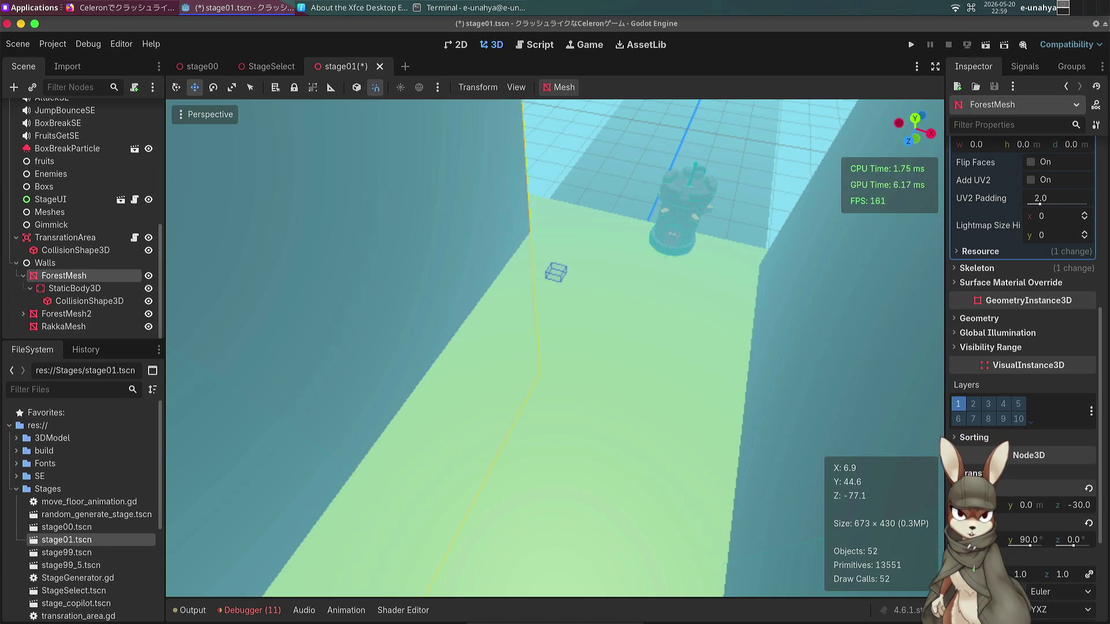
key("f")
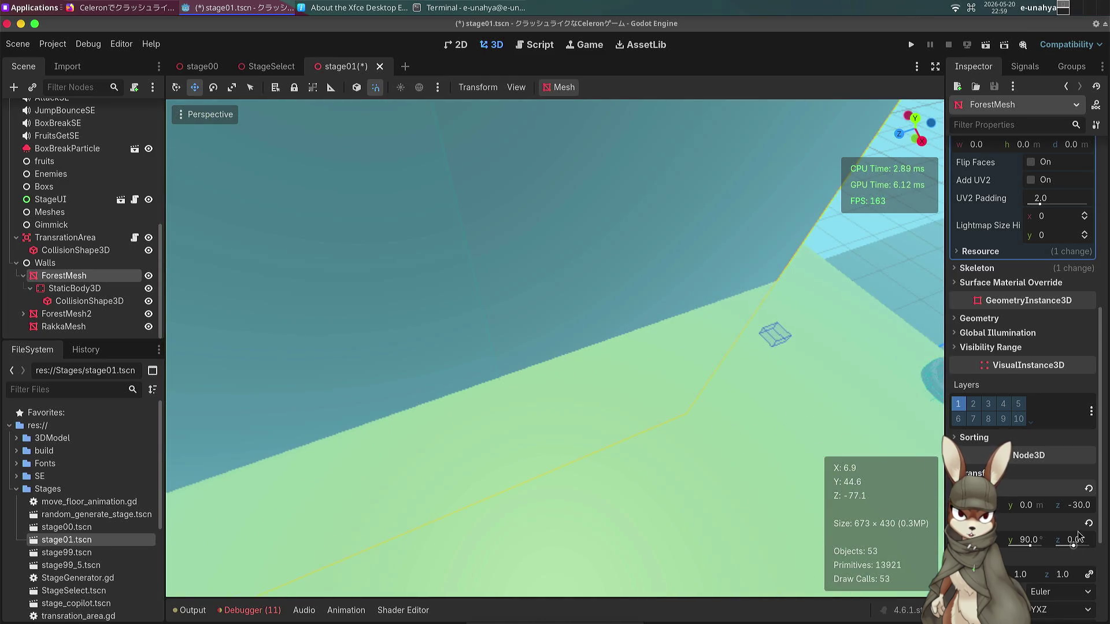
left_click(1077, 507)
type("-45")
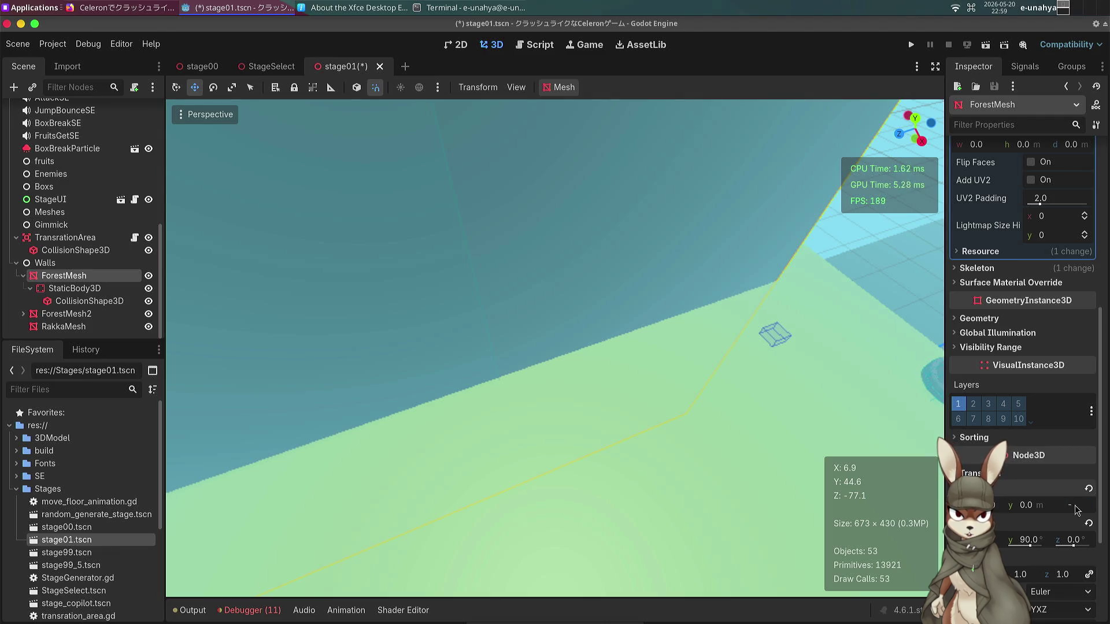
key("Return")
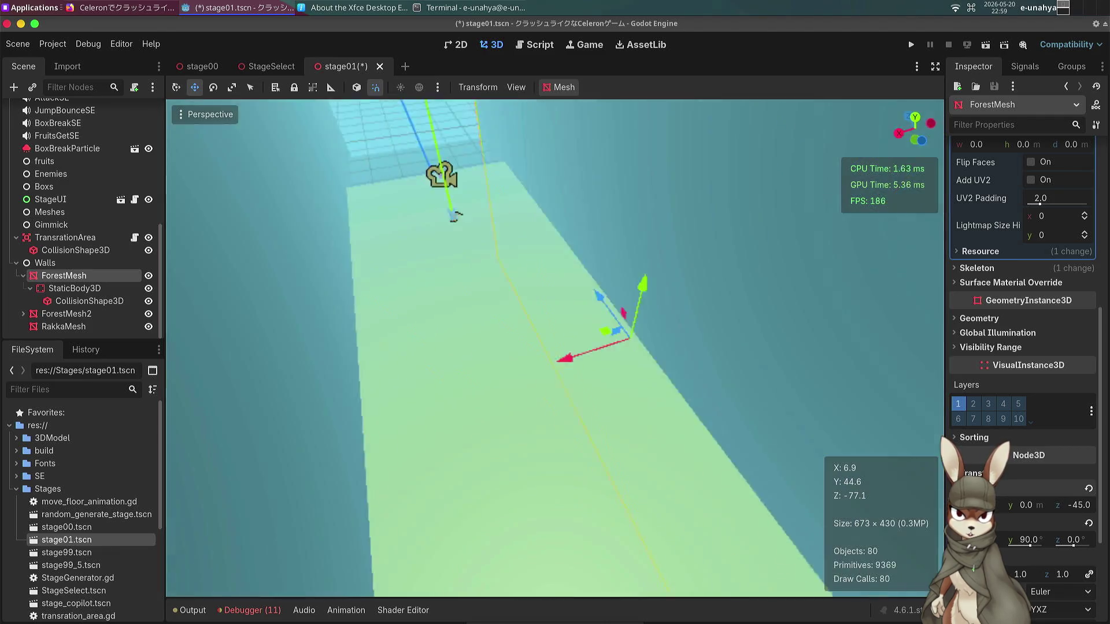
left_click(65, 313)
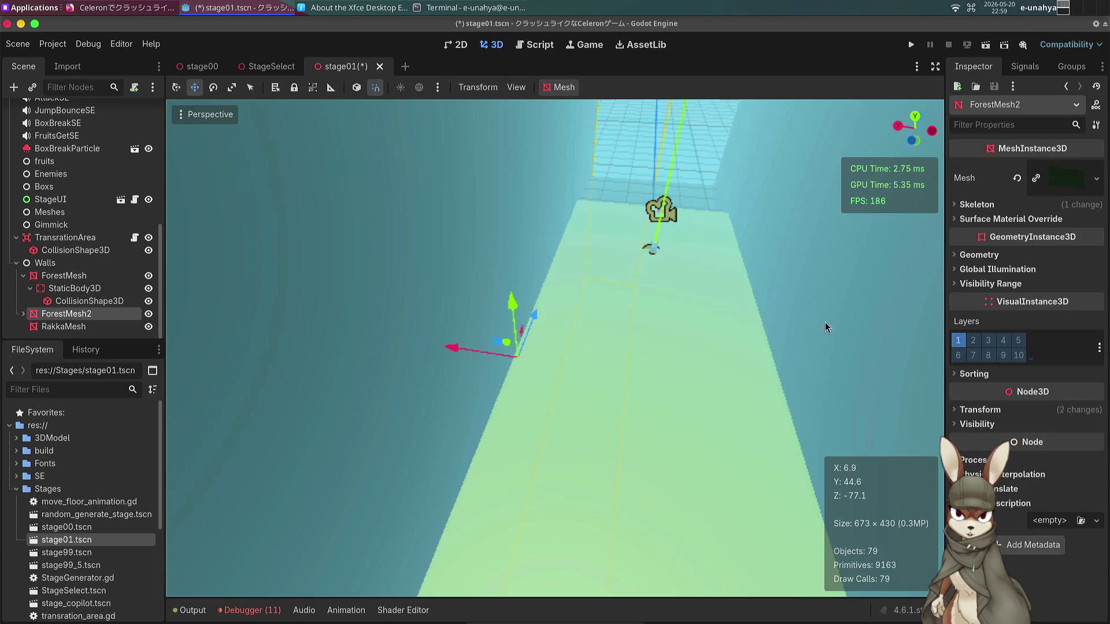
Set ForestMesh2's Transform position to X 20 and Z -45, after briefly trying Z -40.
left_click(1083, 177)
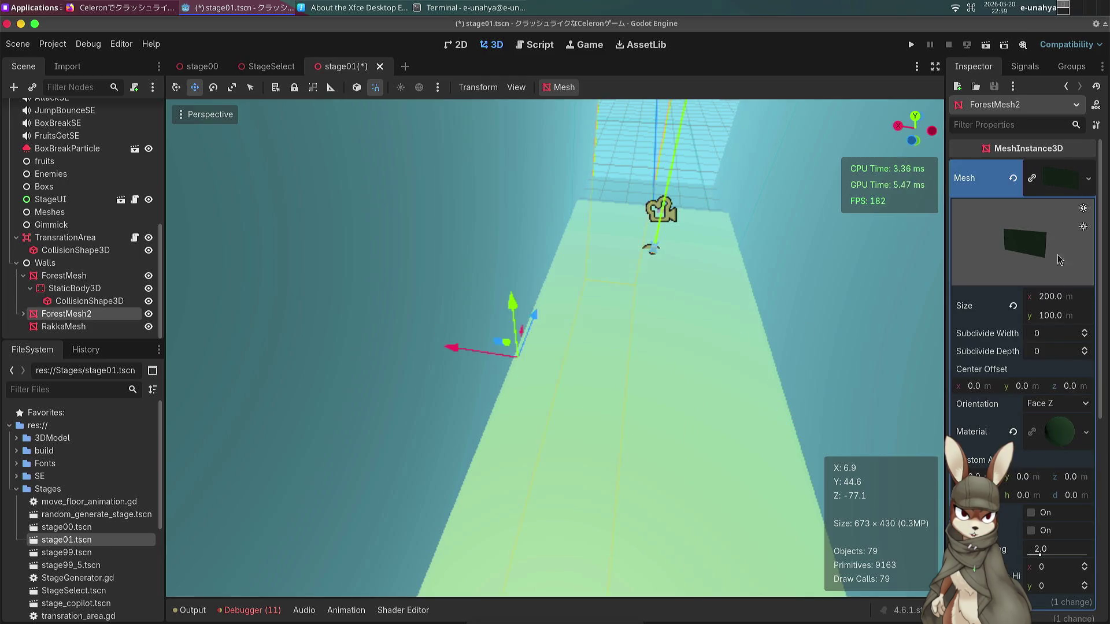
left_click(1064, 178)
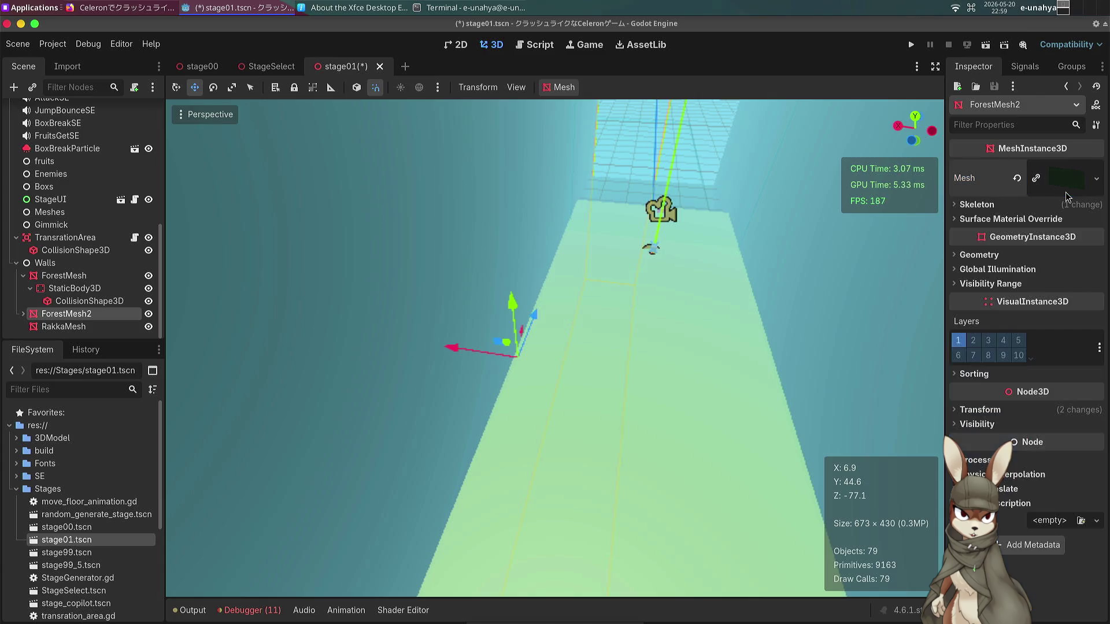
left_click(980, 409)
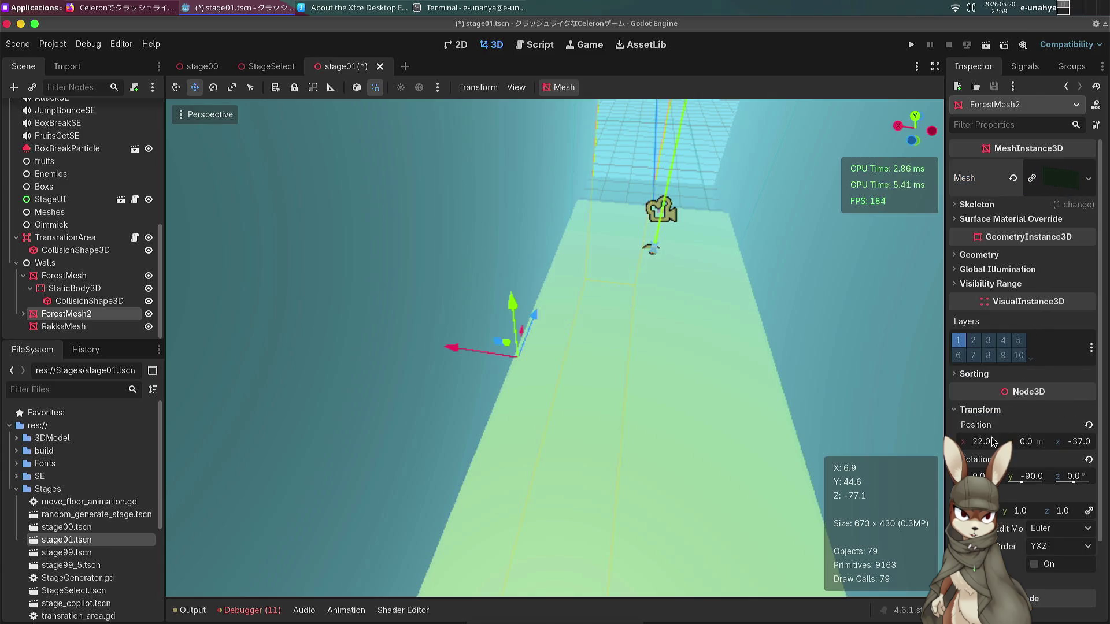
left_click(988, 441)
type("20")
key("Return")
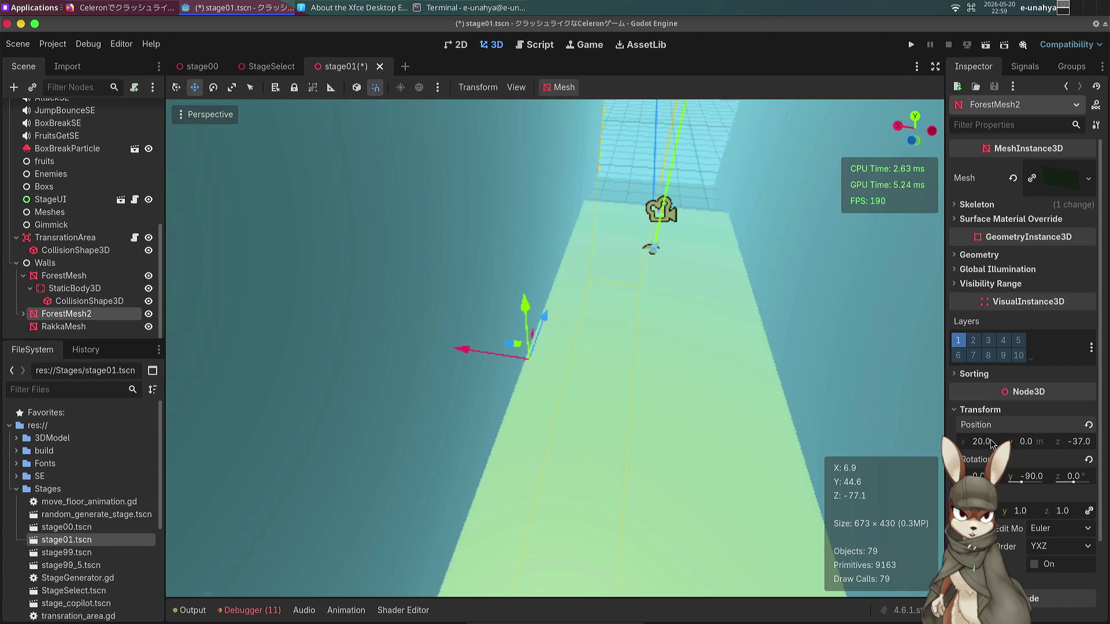
left_click(1079, 441)
type("-40")
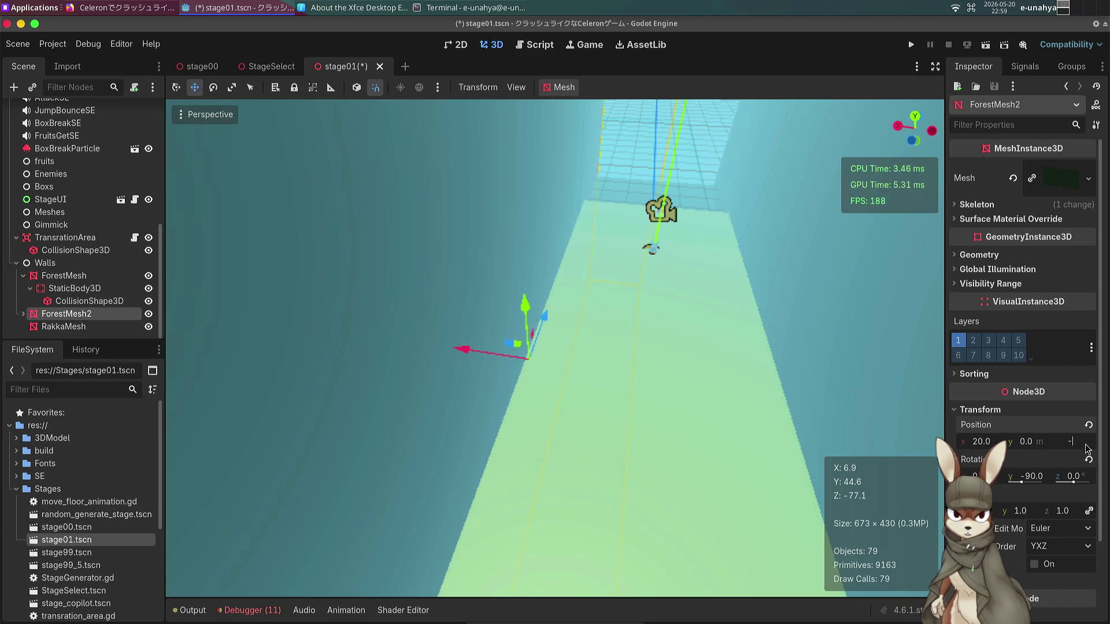
key("Return")
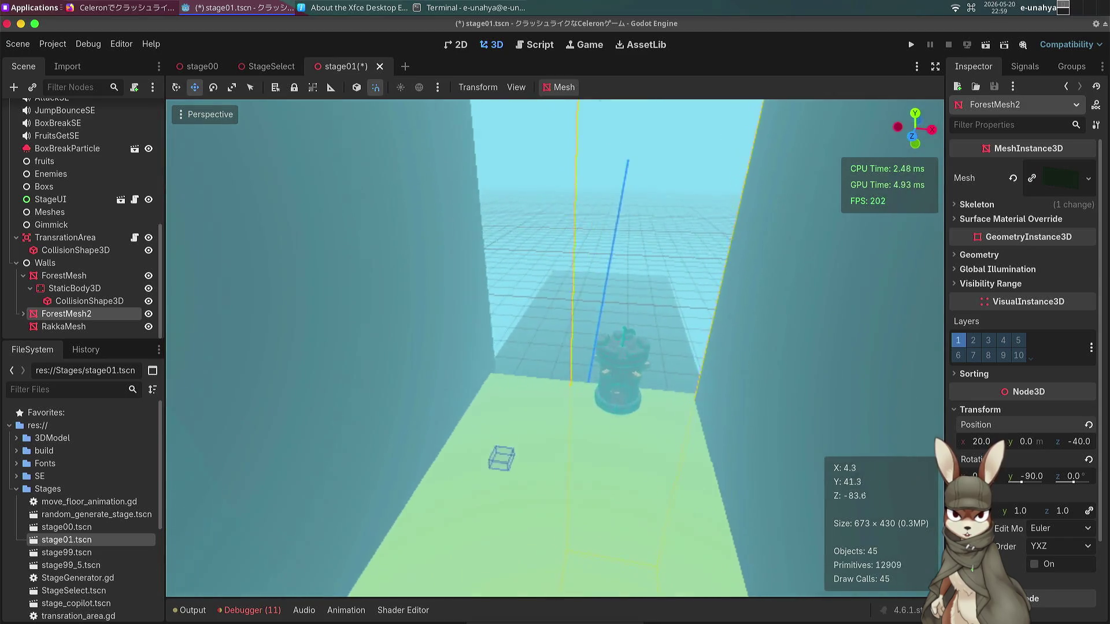
left_click(1078, 441)
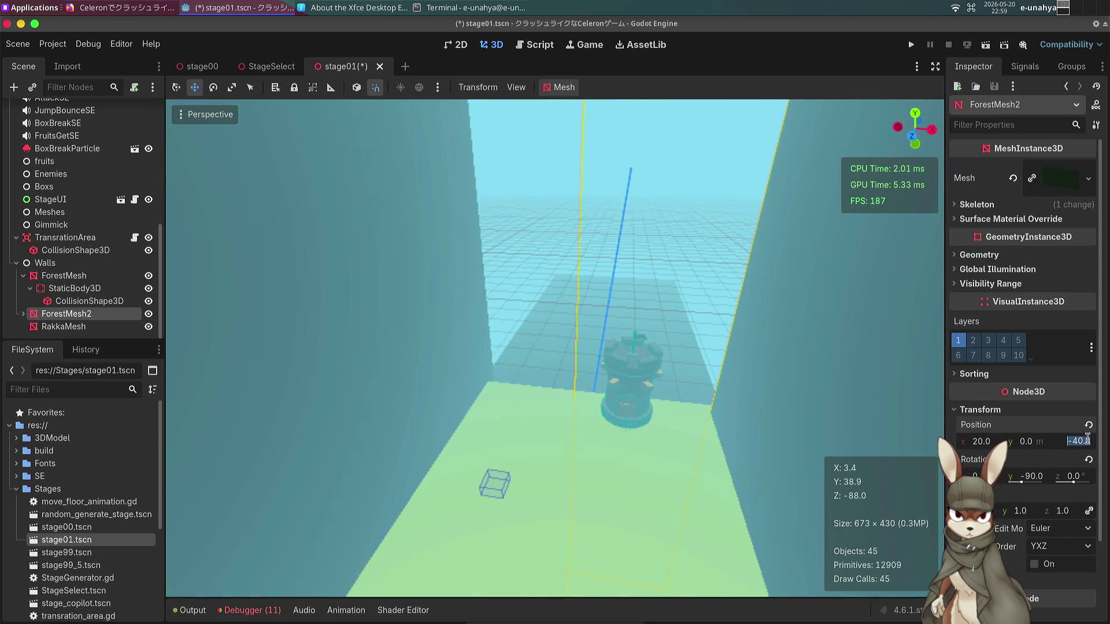
type("-45")
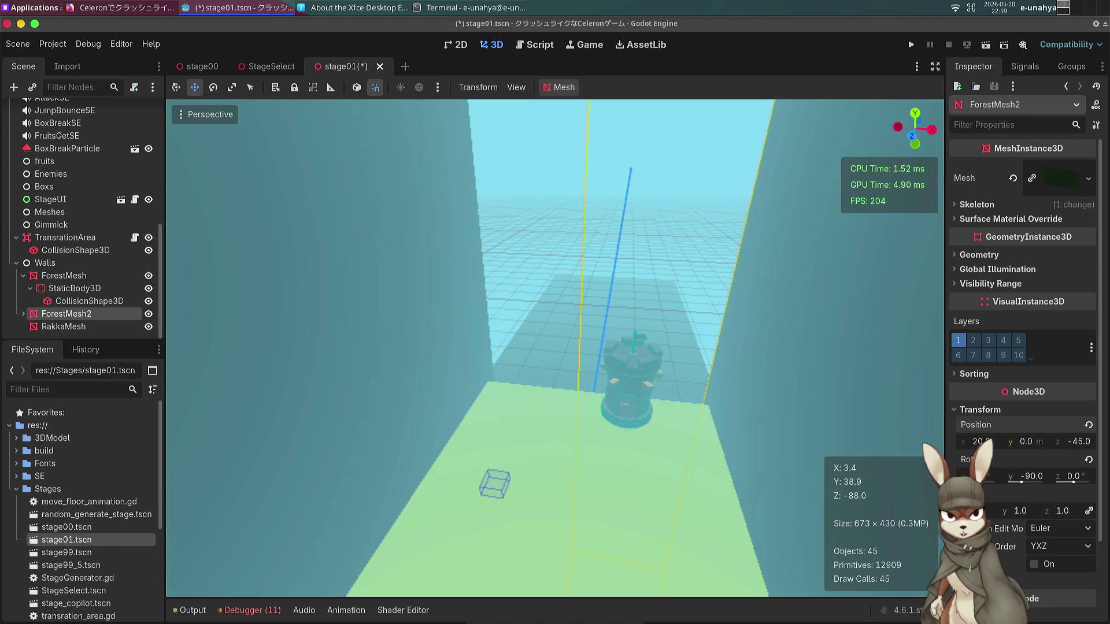
key("Return")
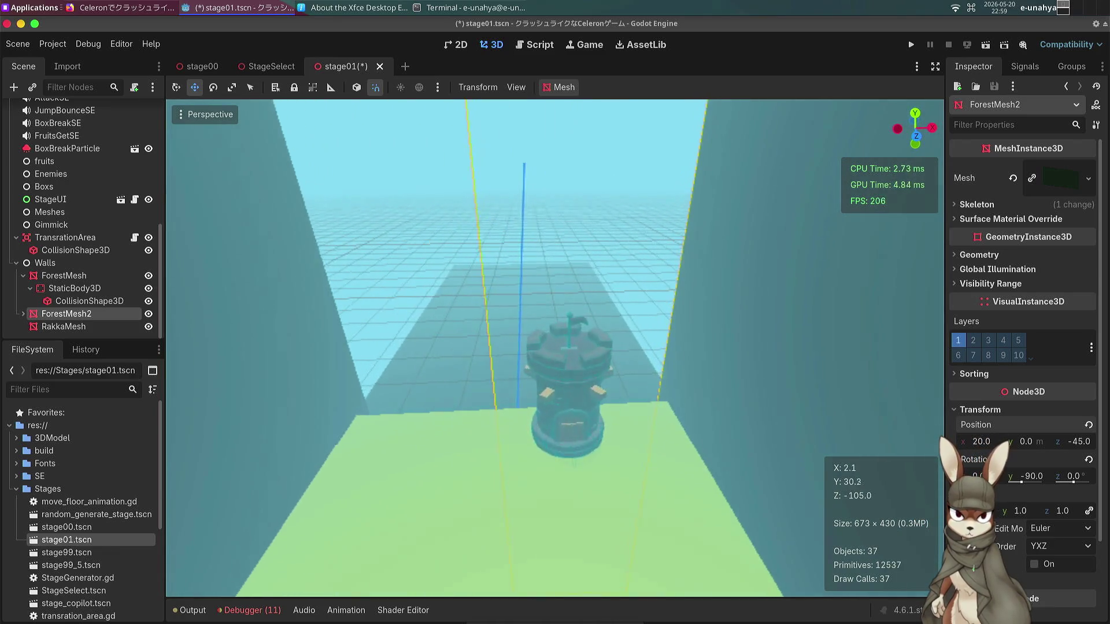
left_click(570, 405)
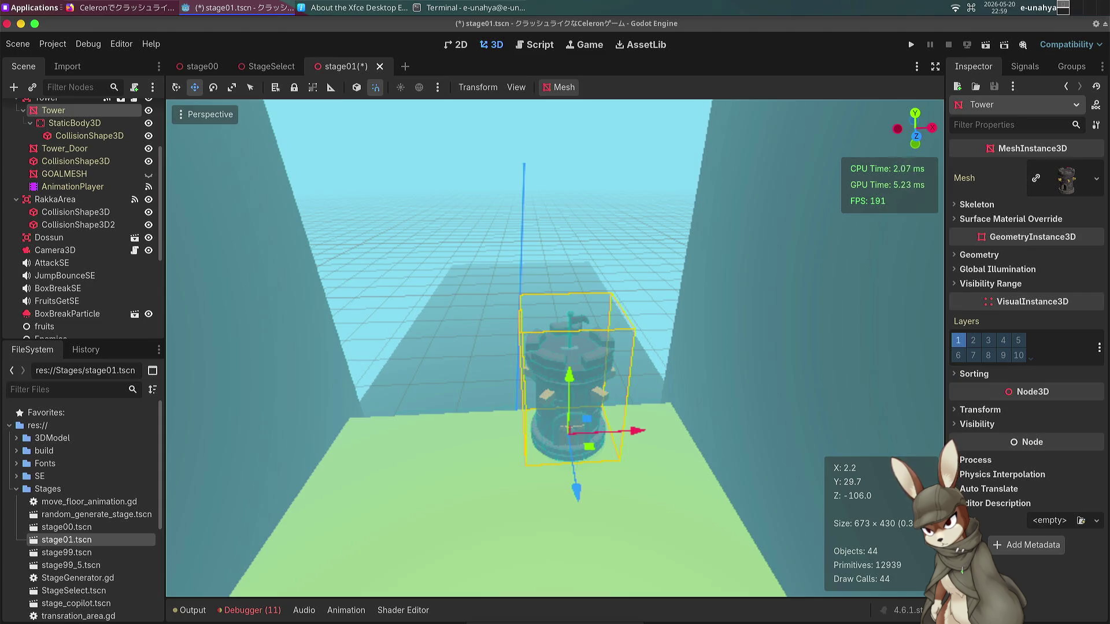
Toggle local-space transforms on and back off, then save stage01.
key("t")
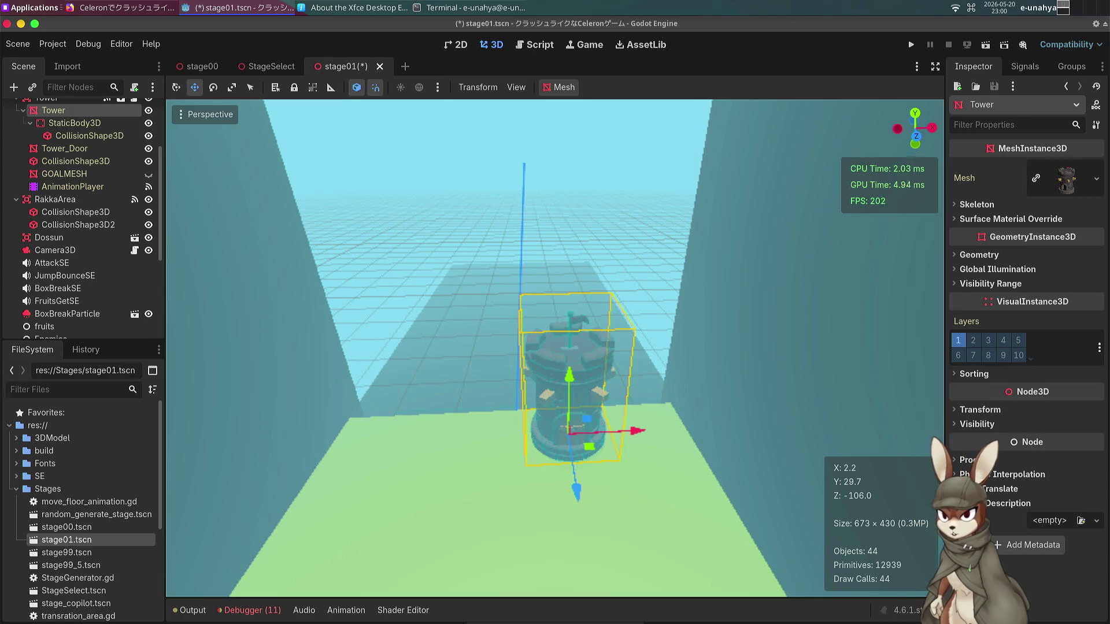
key("t")
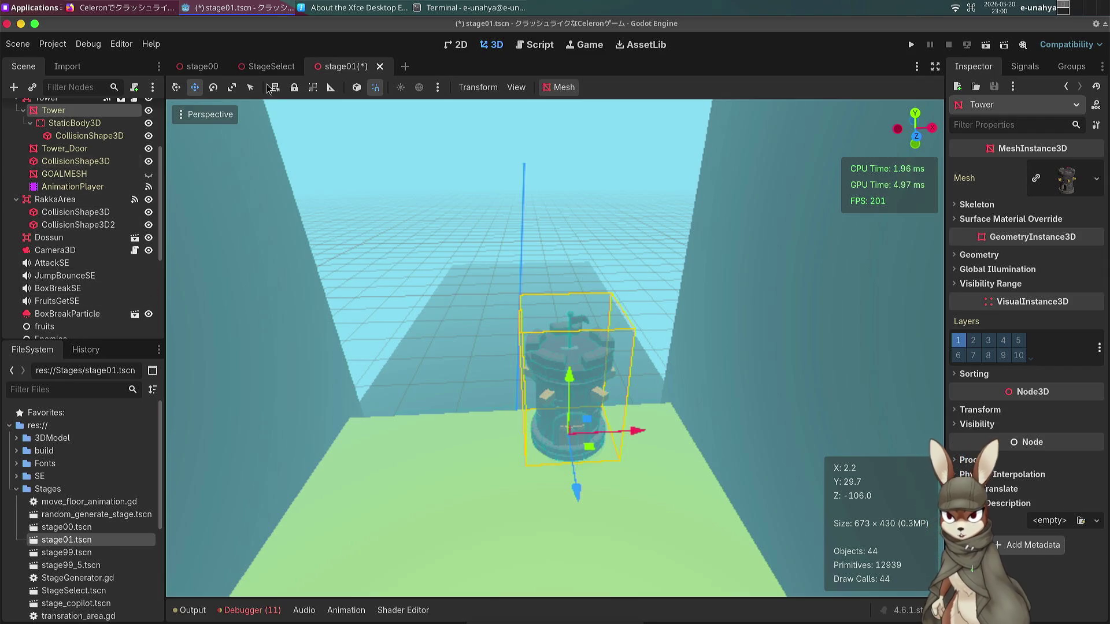
key("ctrl+s")
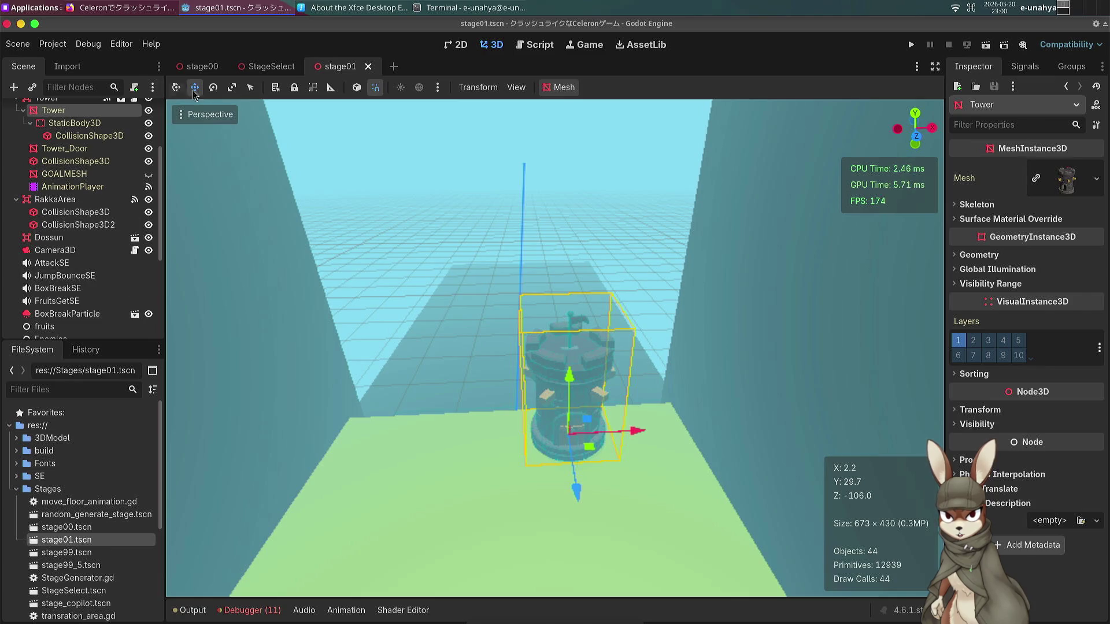
Open the Tower's tower_2.gd script at the stray text on line 9.
scroll(87, 123, "up", 1)
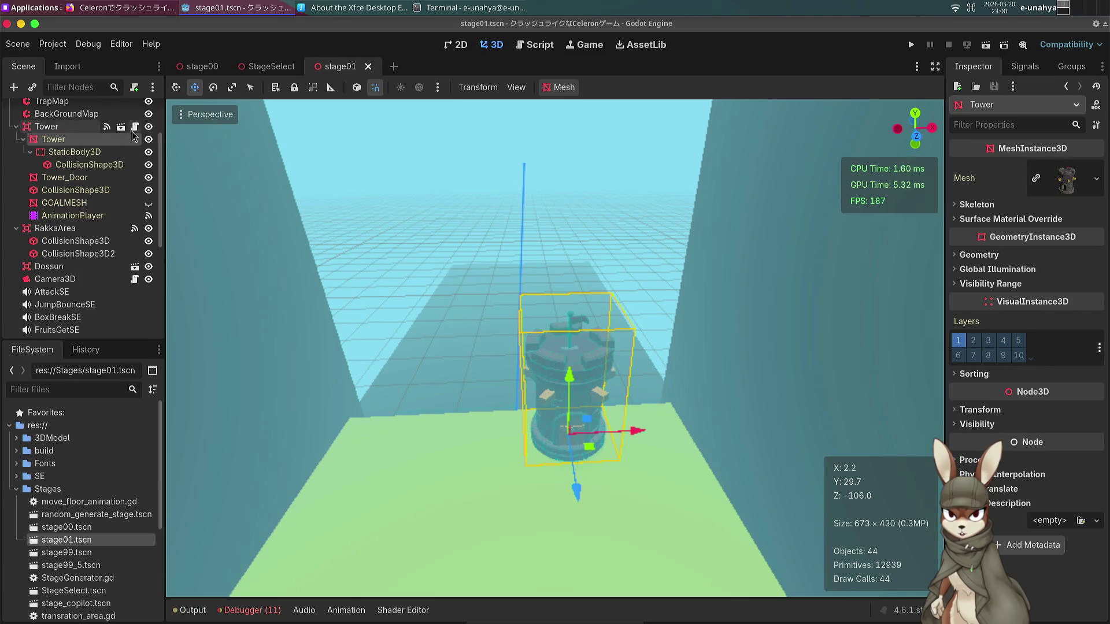
left_click(134, 127)
left_click(453, 264)
type("a")
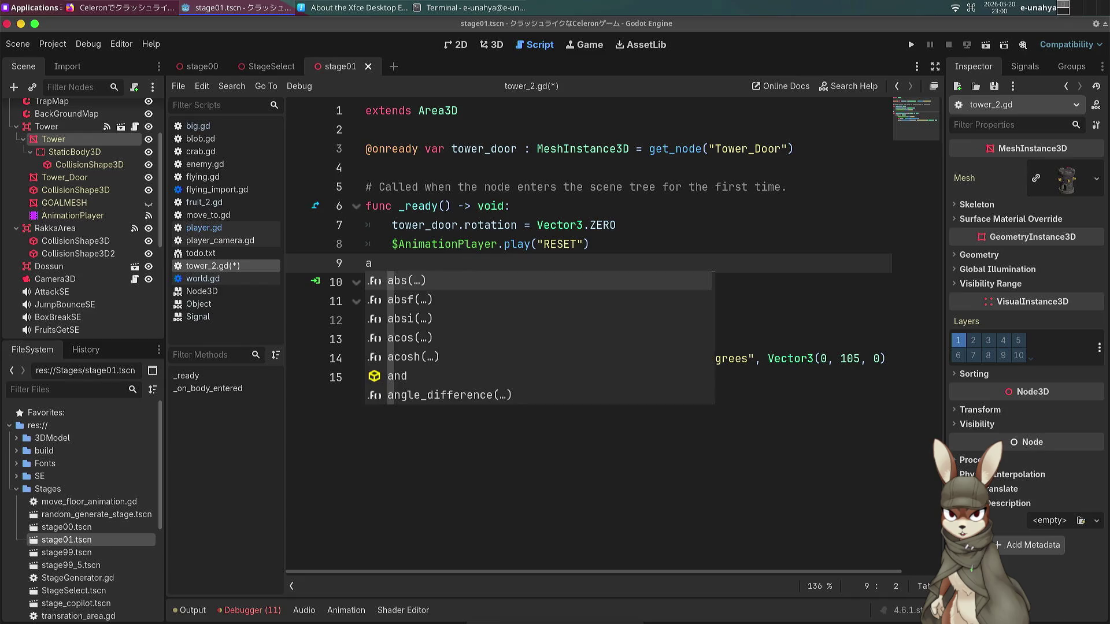
Delete the stray letter on line 9, save tower_2.gd, and go back to the 3D workspace.
key("BackSpace")
key("ctrl+s")
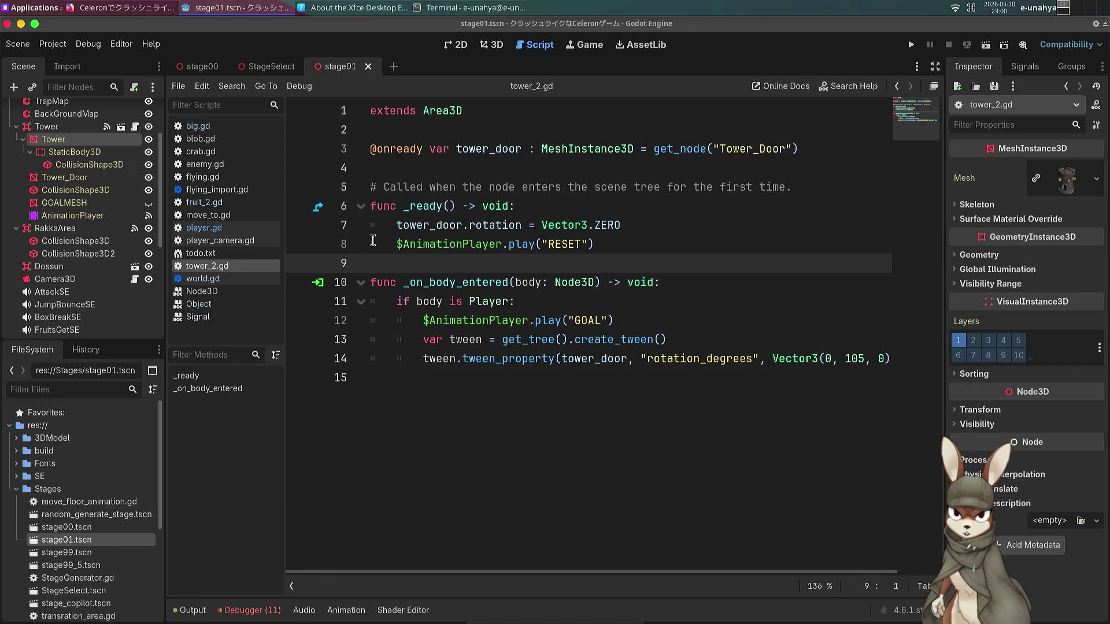
left_click(495, 44)
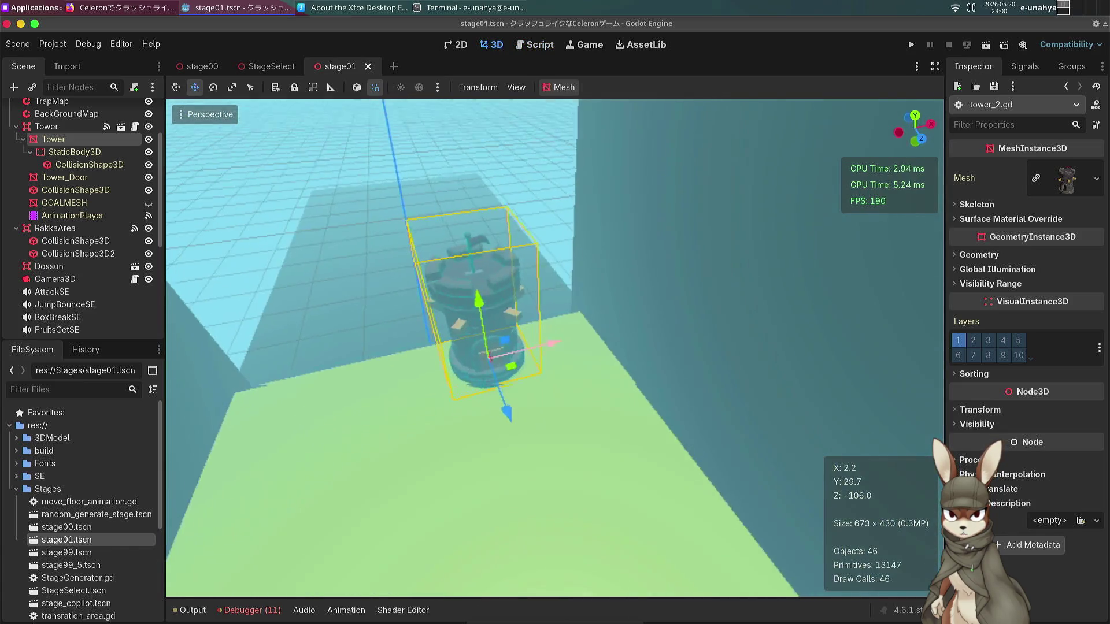
Move the parent Tower node 7 units left along X, undoing a mistaken move of the mesh alone.
mouse_move(552, 353)
left_mouse_down()
mouse_move(530, 383)
mouse_move(497, 377)
left_mouse_up()
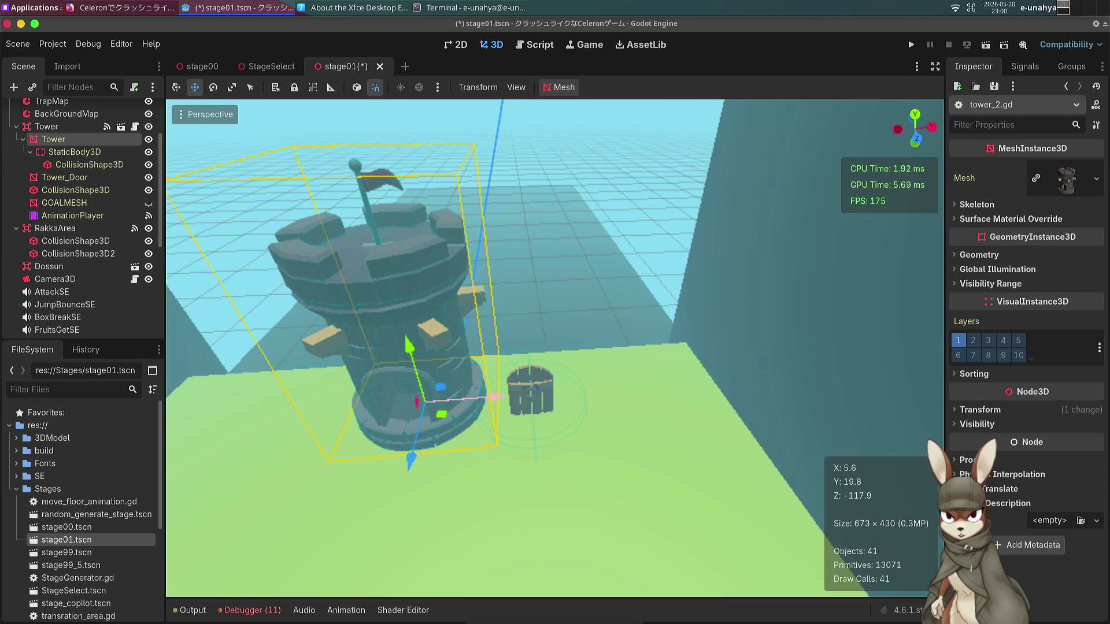
key("ctrl+z")
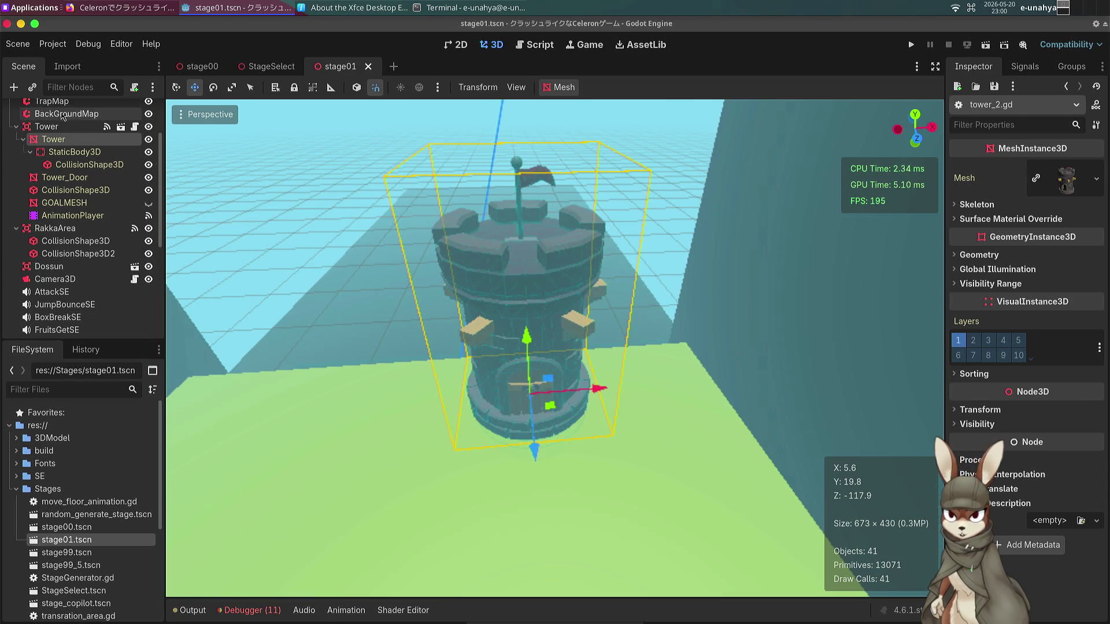
left_click(64, 115)
left_click(58, 126)
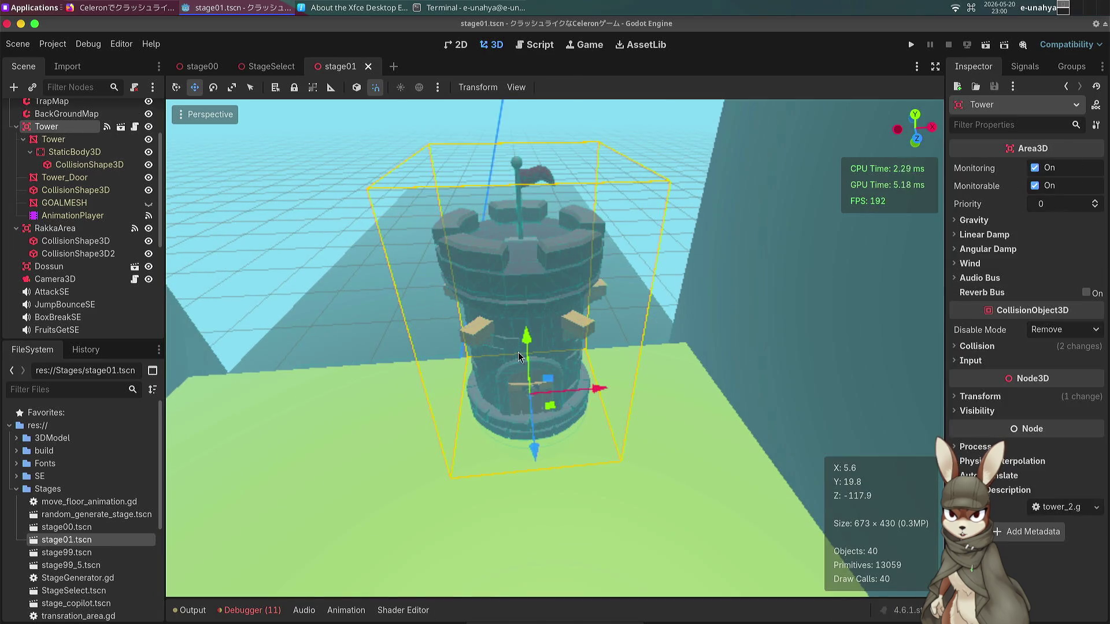
left_click_drag(596, 388, 429, 387)
key("KP_1")
Save stage01 and fly the camera along the corridor to view the Player on the floor.
key("w")
key("w")
key("w")
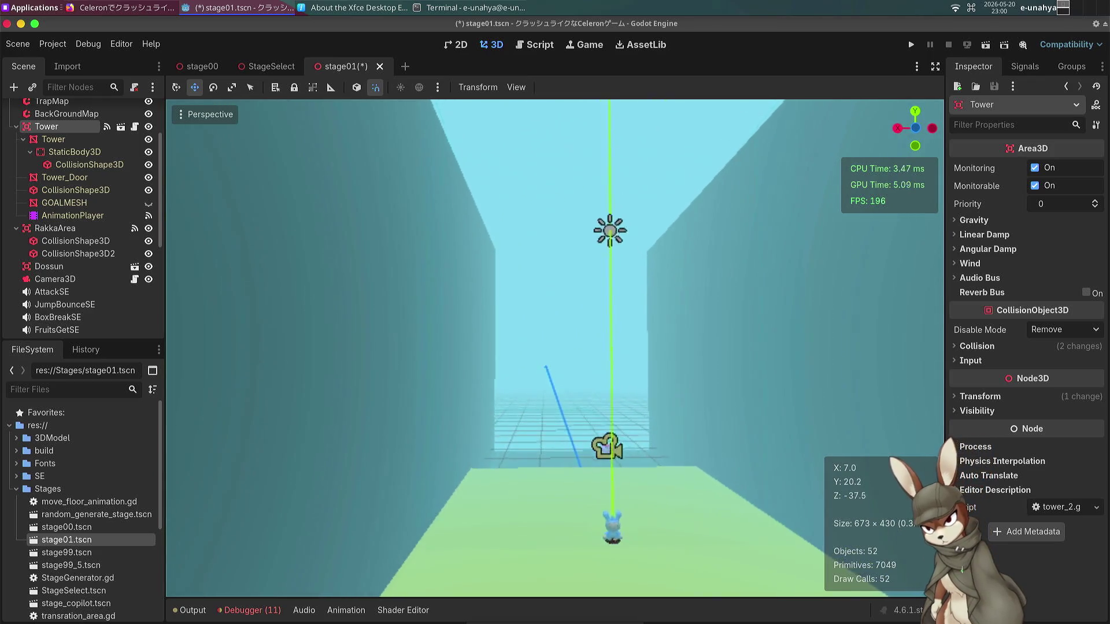
key("w")
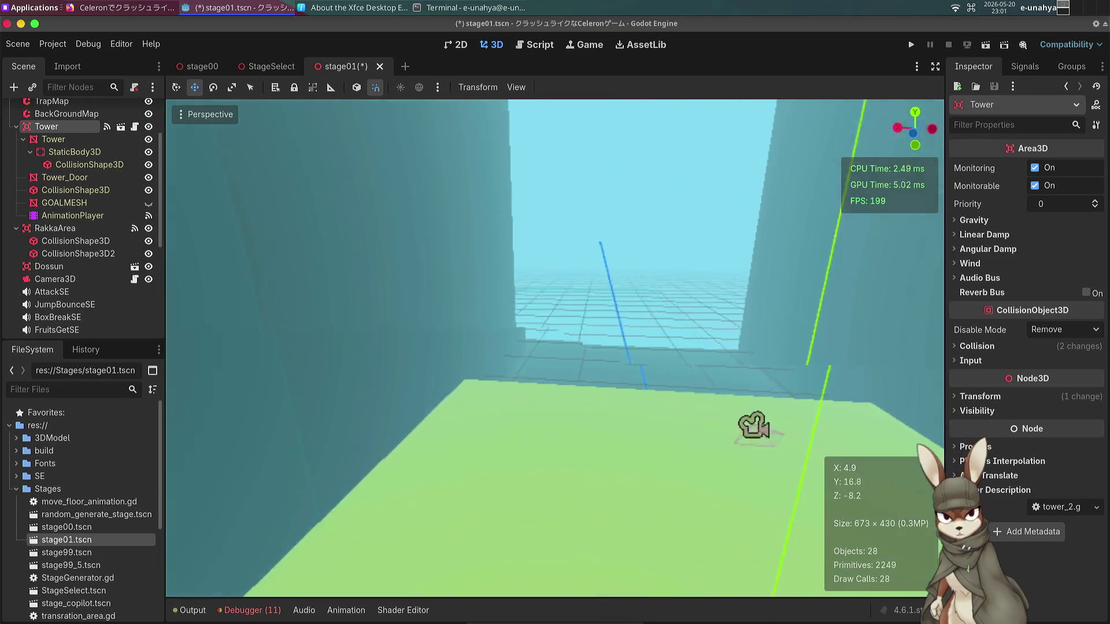
key("w")
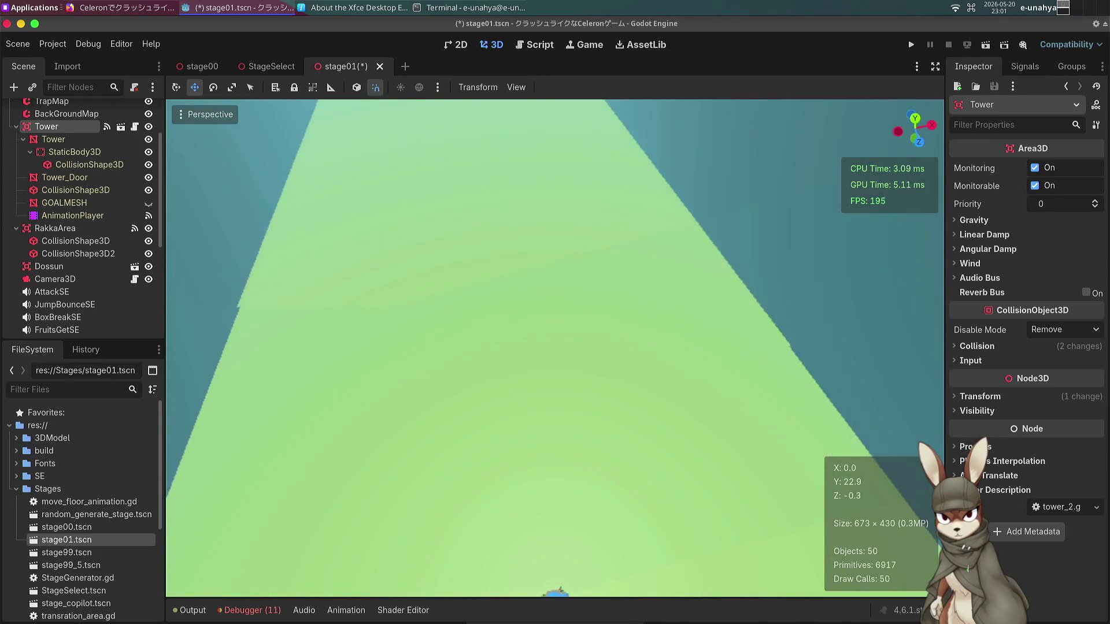
key("w")
key("ctrl+s")
key("w")
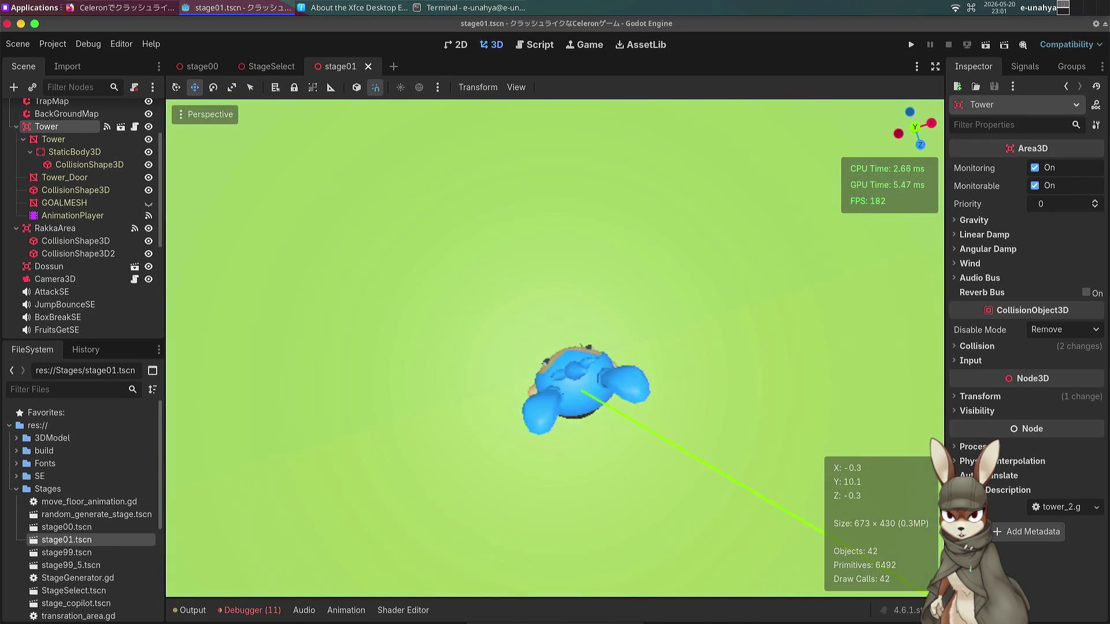
key("w")
key("w")
key("w")
key("w")
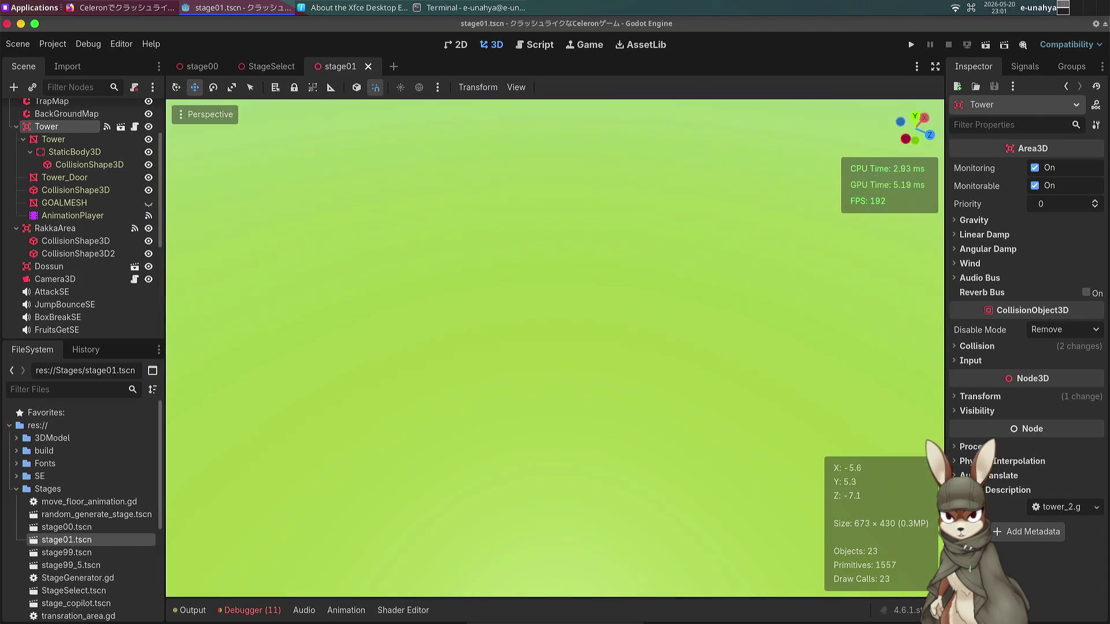
key("w")
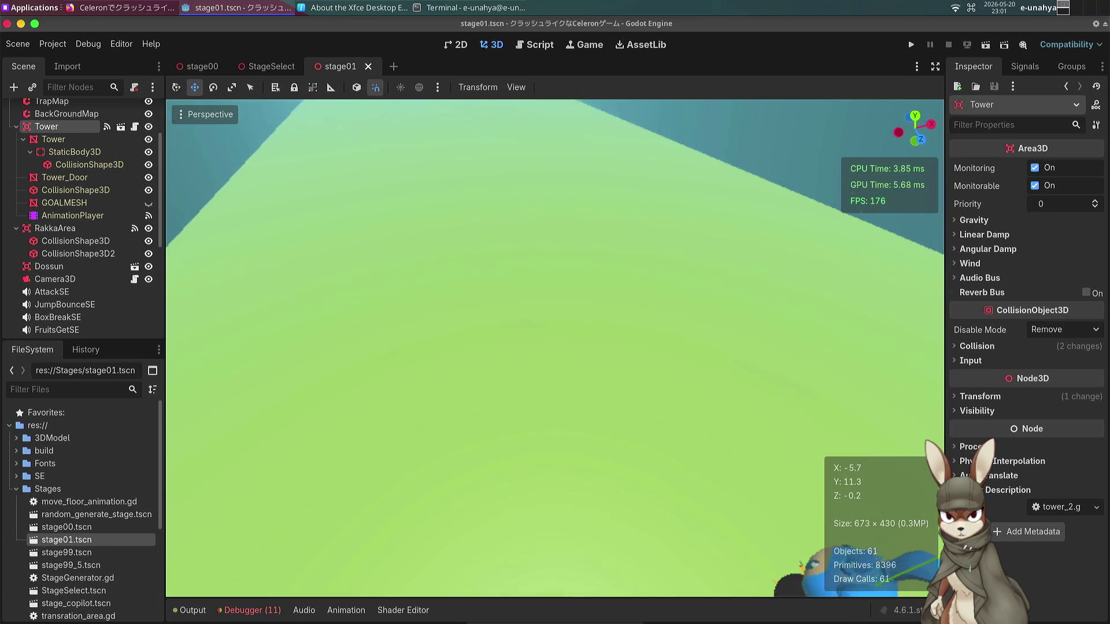
key("w")
key("e")
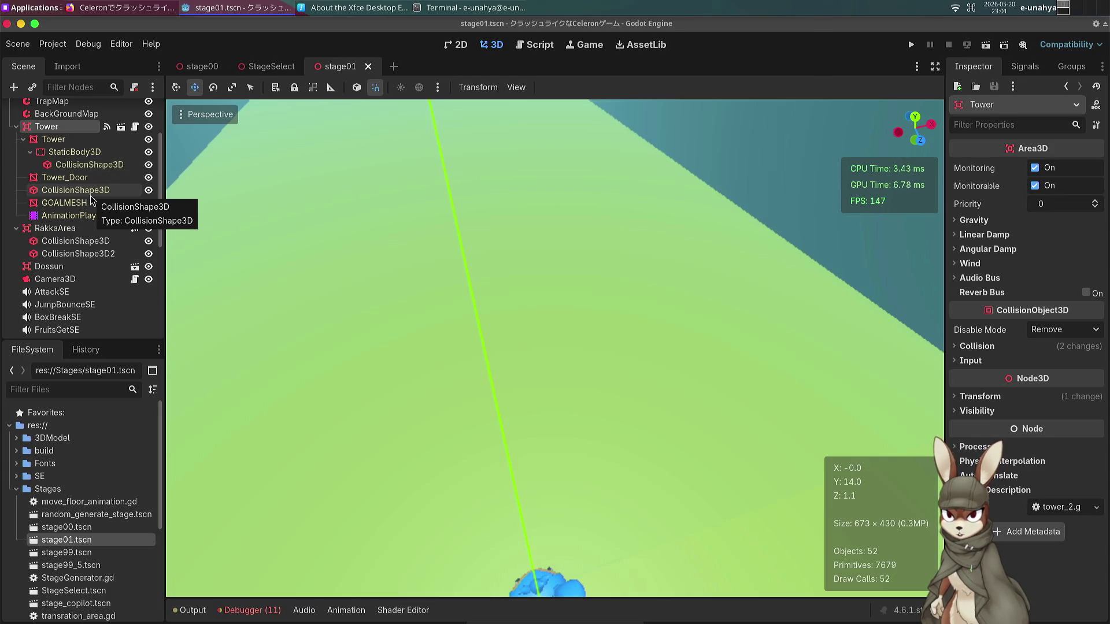
Collapse the child Tower node's children, scroll to the top of the Scene tree, and select StageMap.
left_click(23, 139)
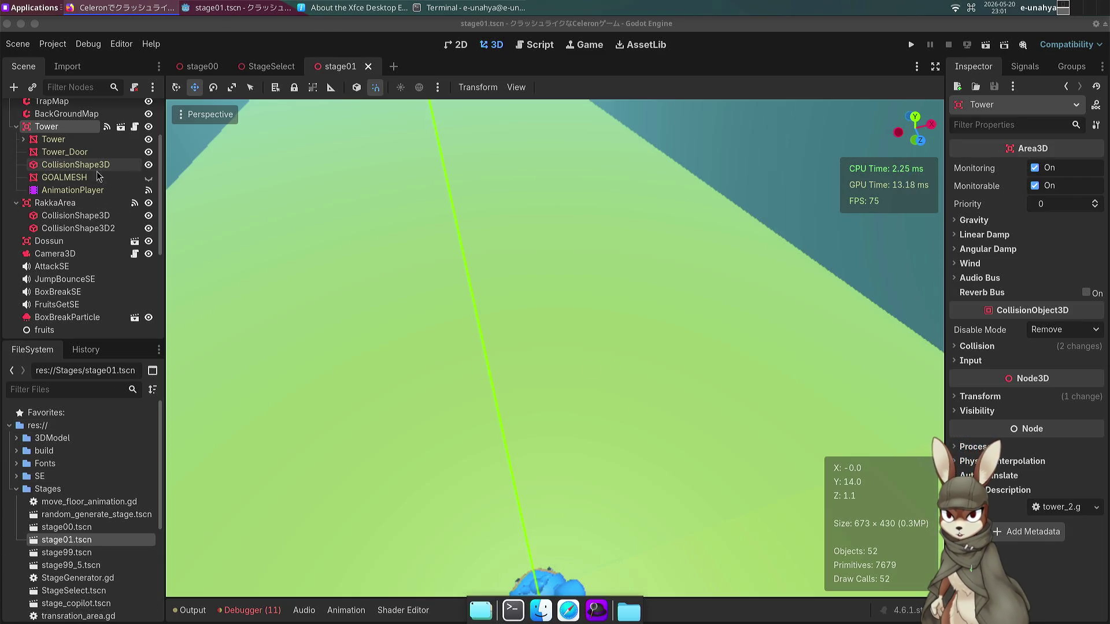
scroll(56, 260, "up", 3)
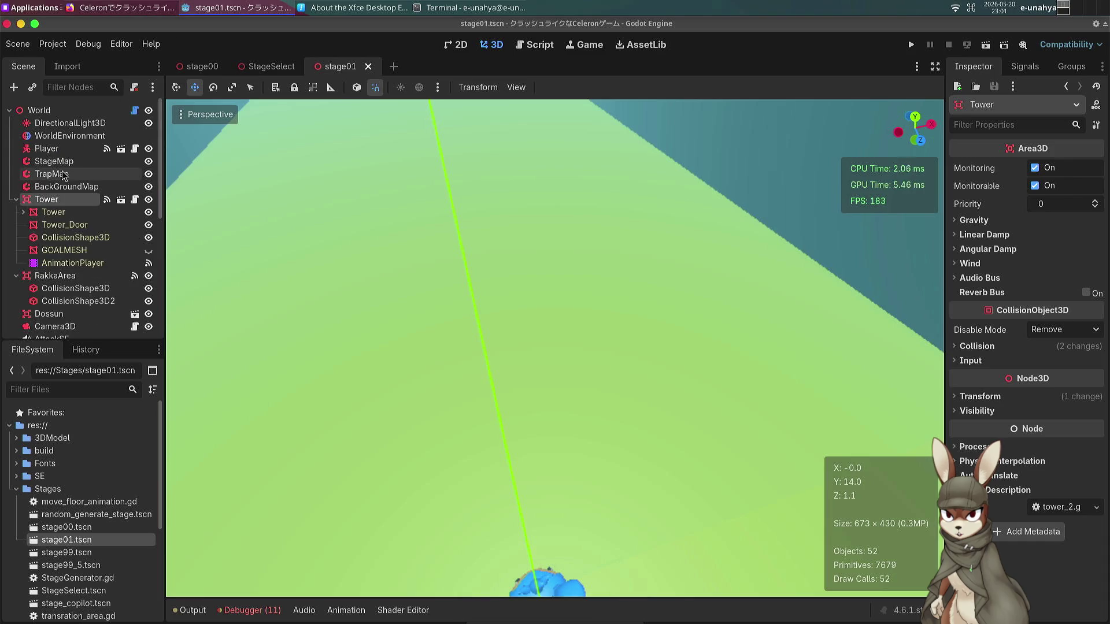
left_click(64, 162)
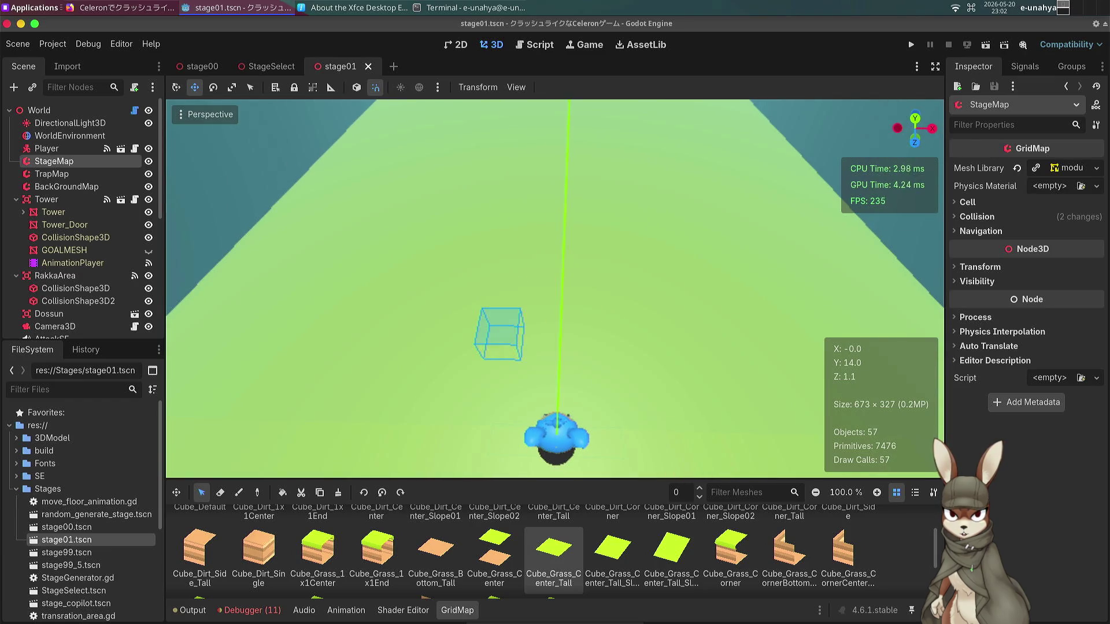
Paint a row of tiles onto StageMap in front of the player, switching between erase and paint modes.
mouse_move(528, 347)
left_mouse_down()
mouse_move(633, 355)
mouse_move(624, 351)
left_mouse_up()
scroll(624, 351, "up", 5)
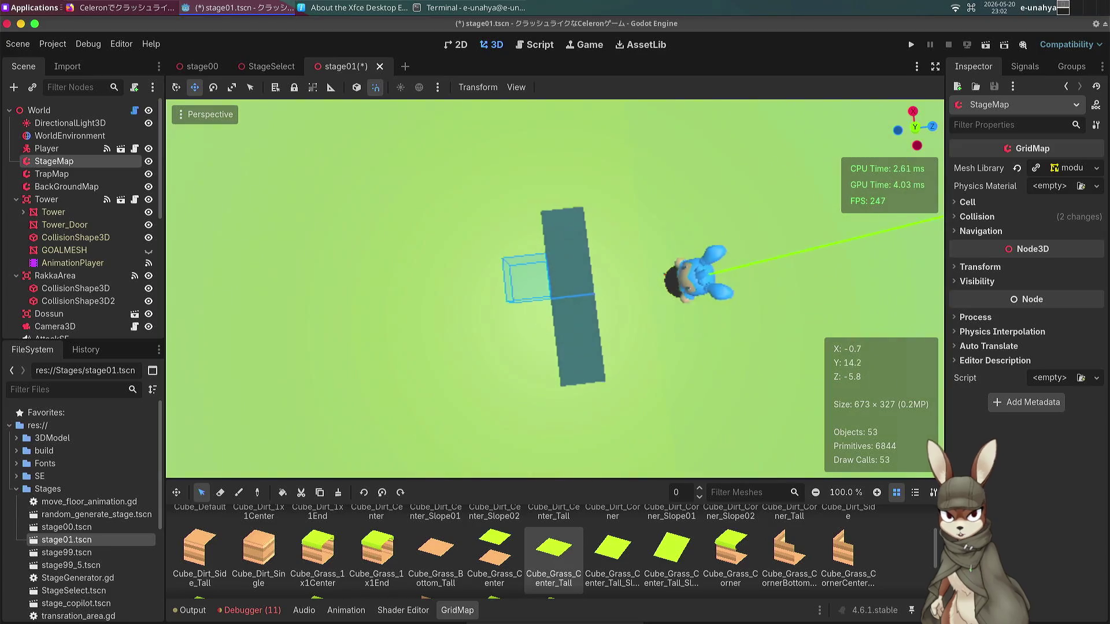
key("w")
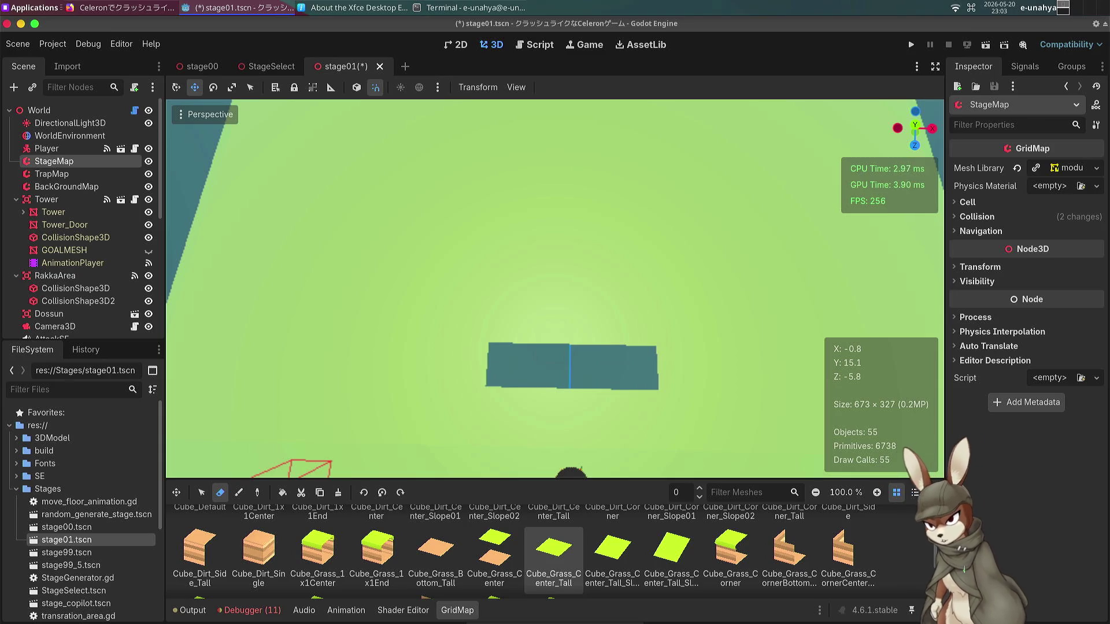
mouse_move(471, 322)
left_mouse_down()
mouse_move(471, 409)
mouse_move(545, 276)
mouse_move(567, 329)
mouse_move(619, 354)
mouse_move(627, 451)
mouse_move(579, 404)
mouse_move(463, 347)
mouse_move(249, 301)
mouse_move(453, 169)
mouse_move(488, 179)
mouse_move(463, 193)
mouse_move(440, 179)
left_mouse_up()
key("e")
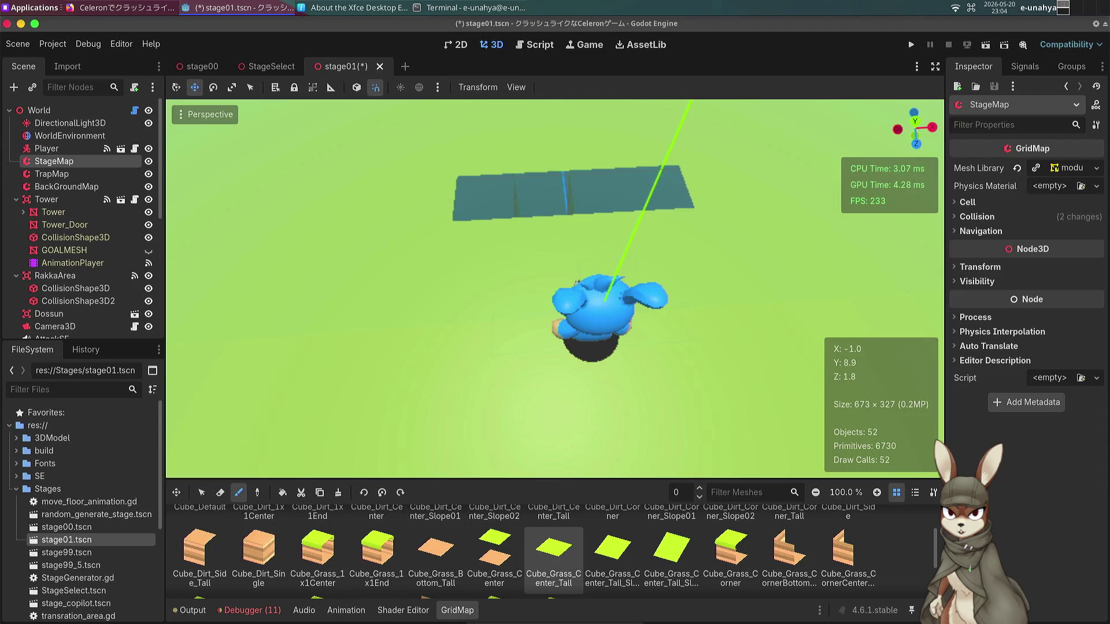
left_click_drag(555, 289, 439, 289)
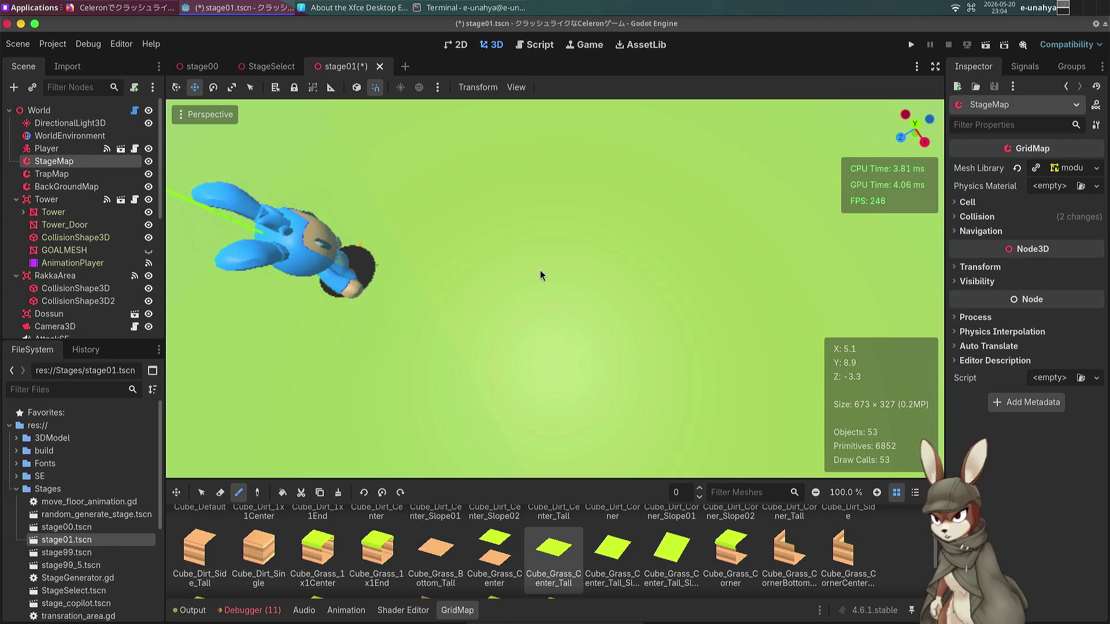
Switch StageMap to Erase and remove grass tiles to widen the floor gap.
mouse_move(540, 269)
left_mouse_down()
mouse_move(532, 231)
mouse_move(448, 287)
mouse_move(492, 301)
mouse_move(491, 282)
left_mouse_up()
key("w")
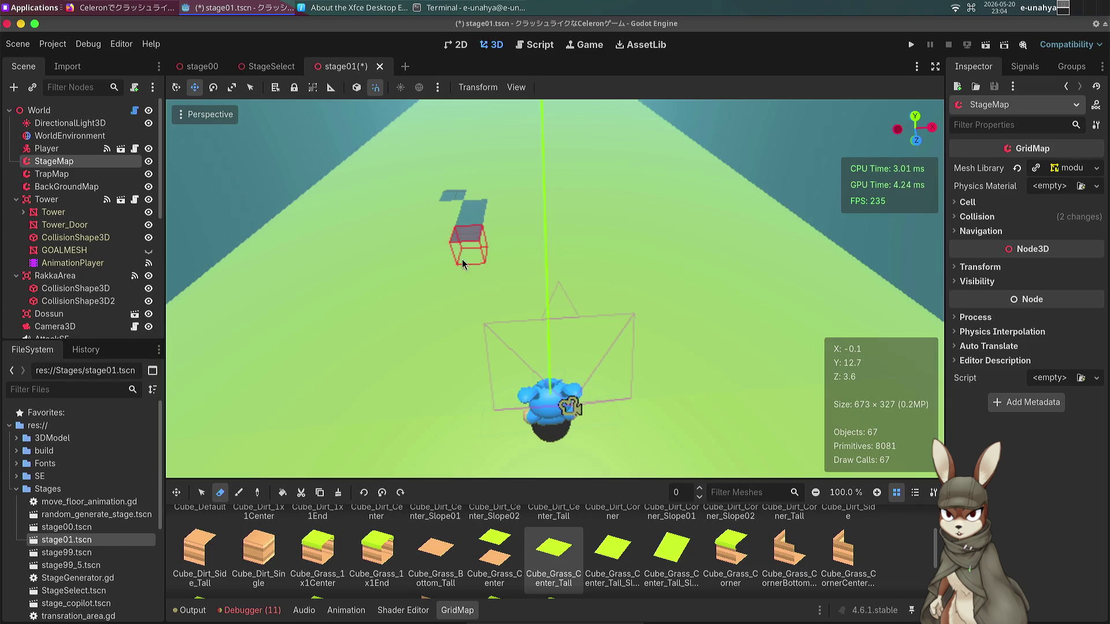
left_click_drag(441, 246, 434, 235)
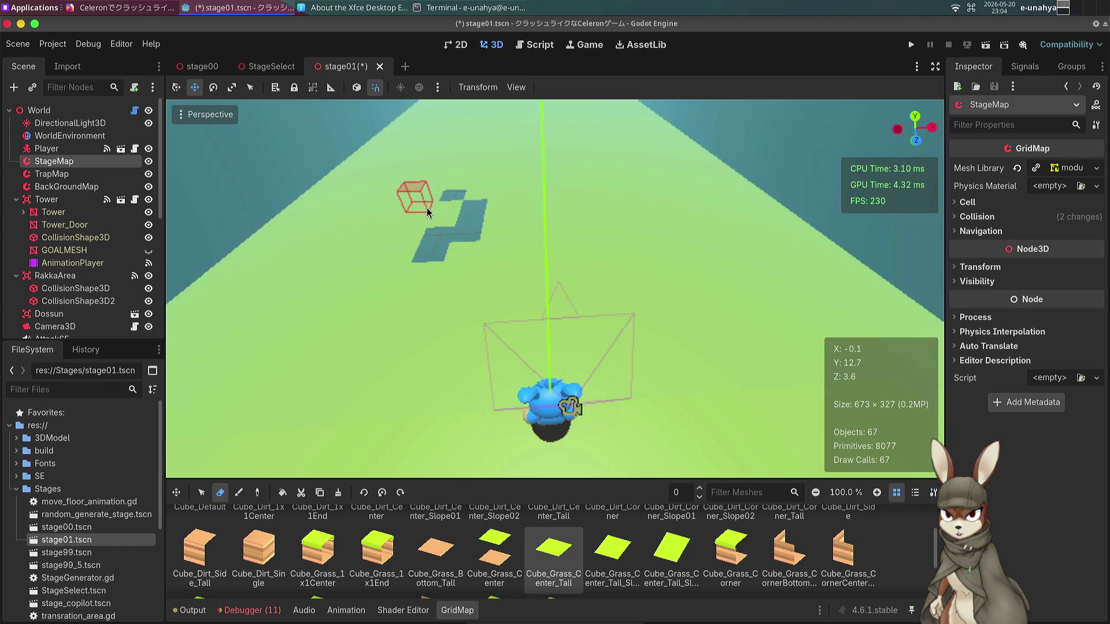
left_click(447, 223)
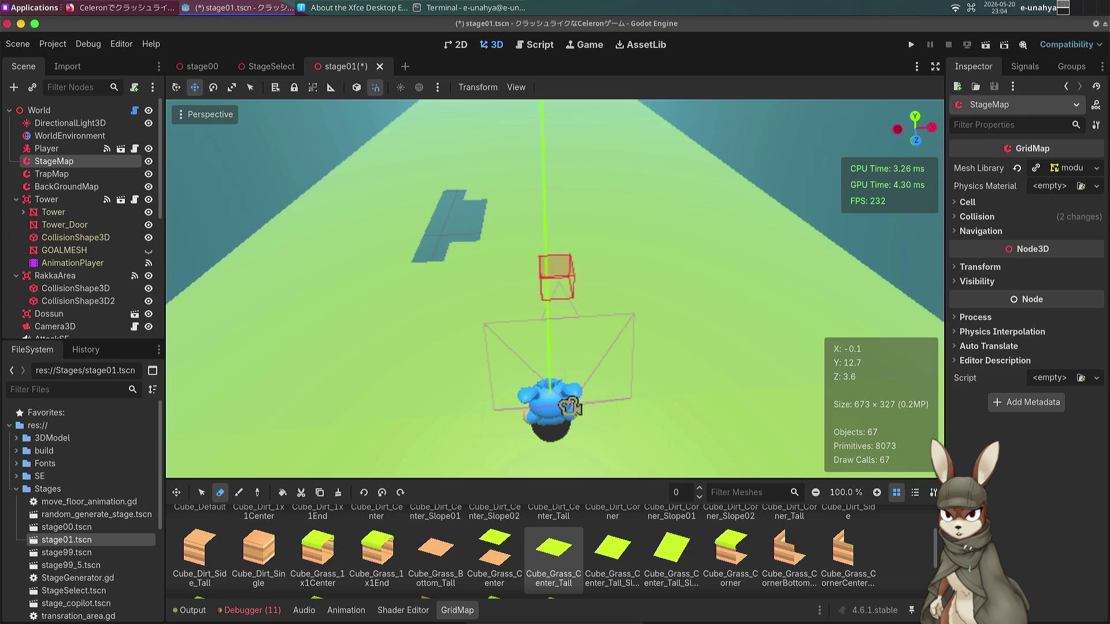
Extend the gap two cells further, fill its notch, and widen it rightward.
key("w")
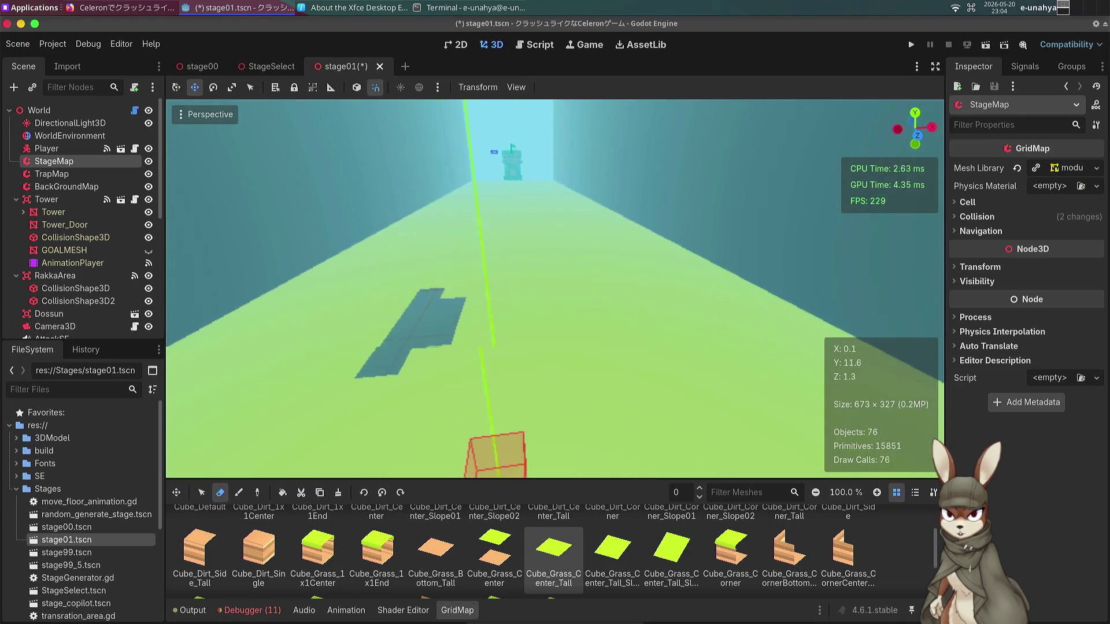
key("e")
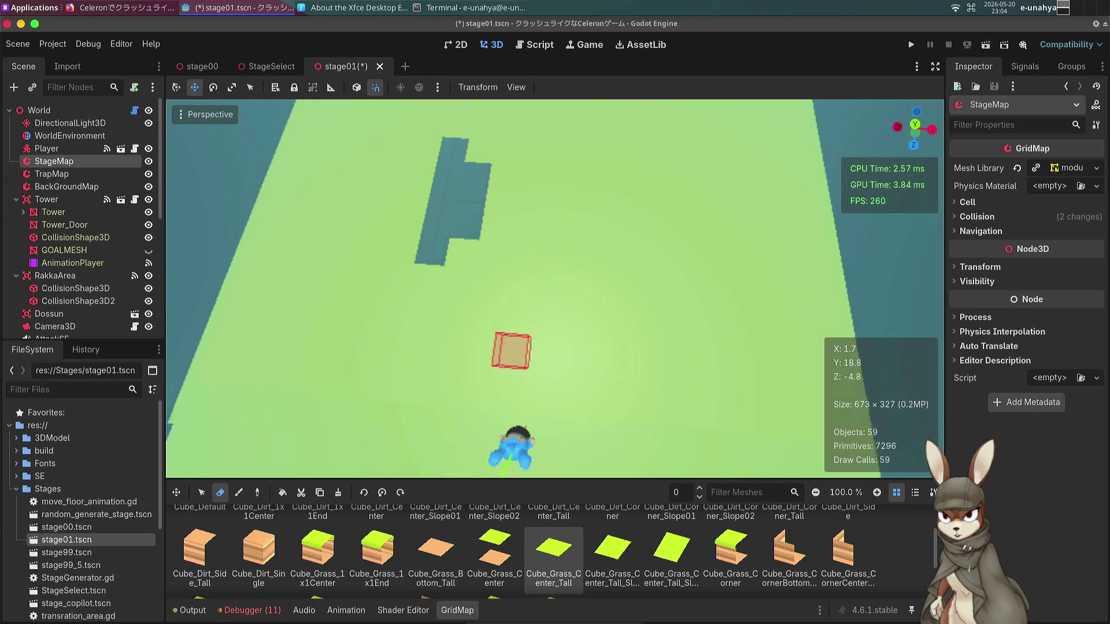
key("w")
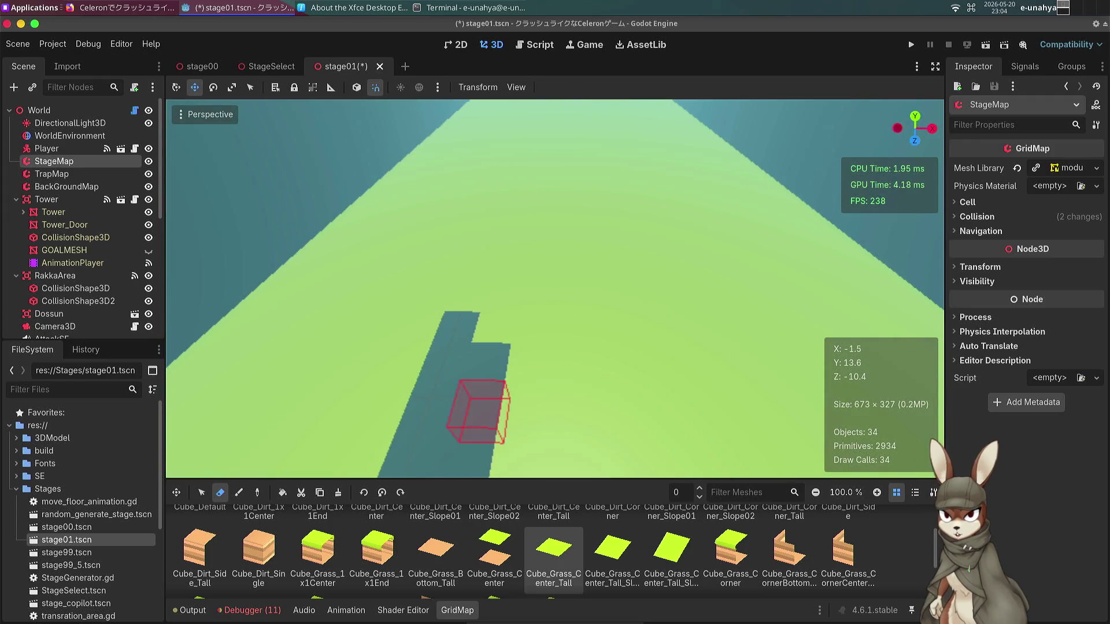
mouse_move(529, 382)
left_mouse_down()
mouse_move(497, 336)
mouse_move(529, 341)
mouse_move(546, 302)
mouse_move(537, 264)
mouse_move(523, 318)
mouse_move(496, 338)
mouse_move(511, 271)
left_mouse_up()
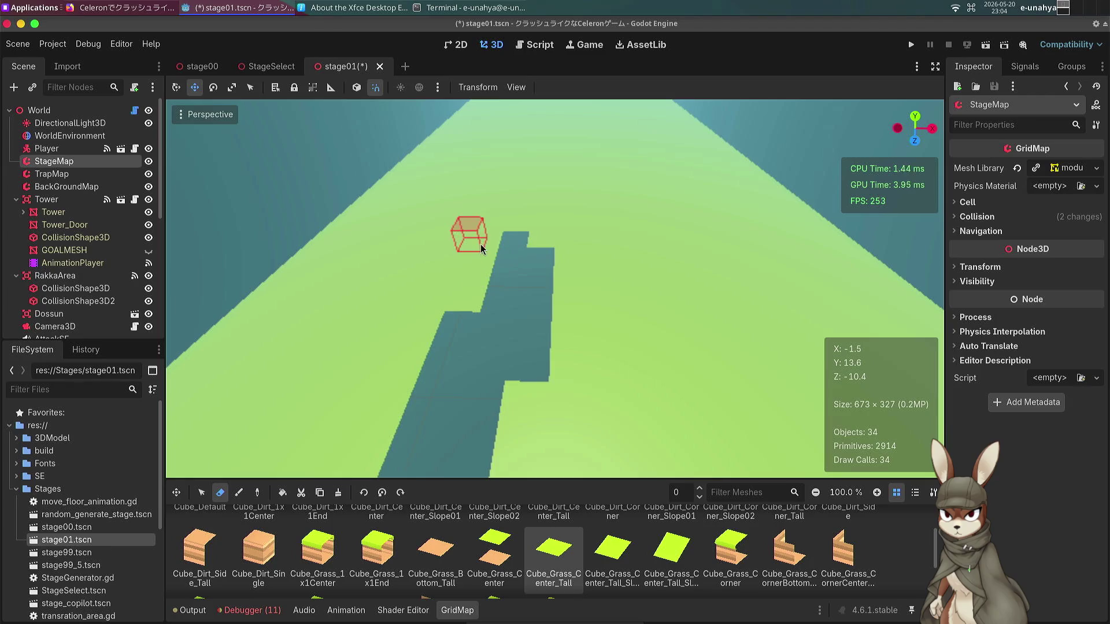
mouse_move(498, 221)
left_mouse_down()
mouse_move(471, 297)
mouse_move(446, 285)
left_mouse_up()
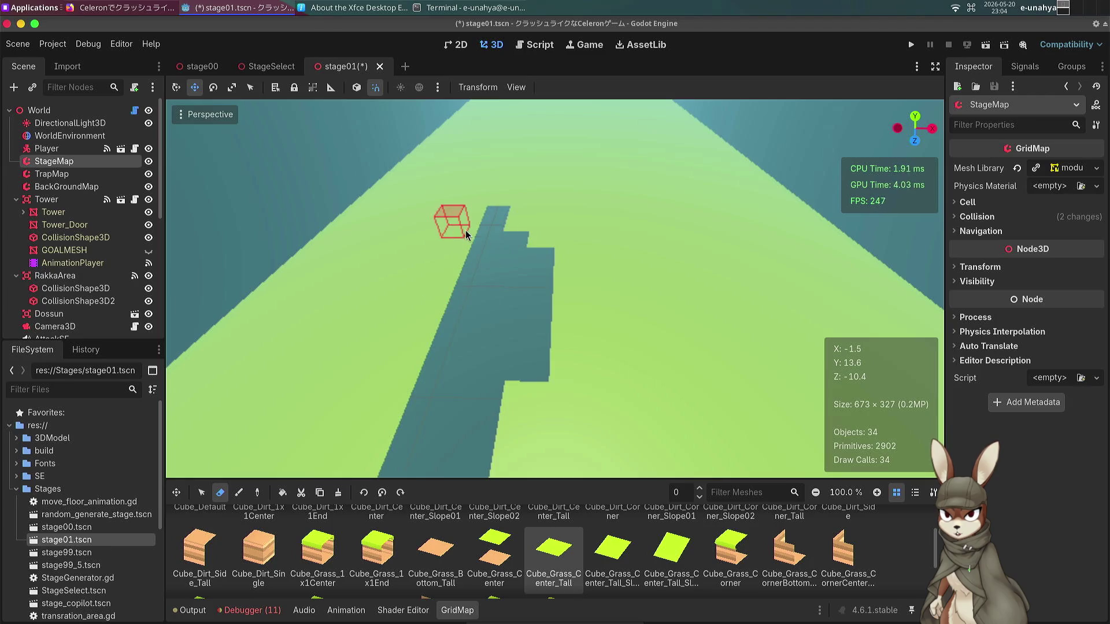
left_click_drag(497, 337, 437, 199)
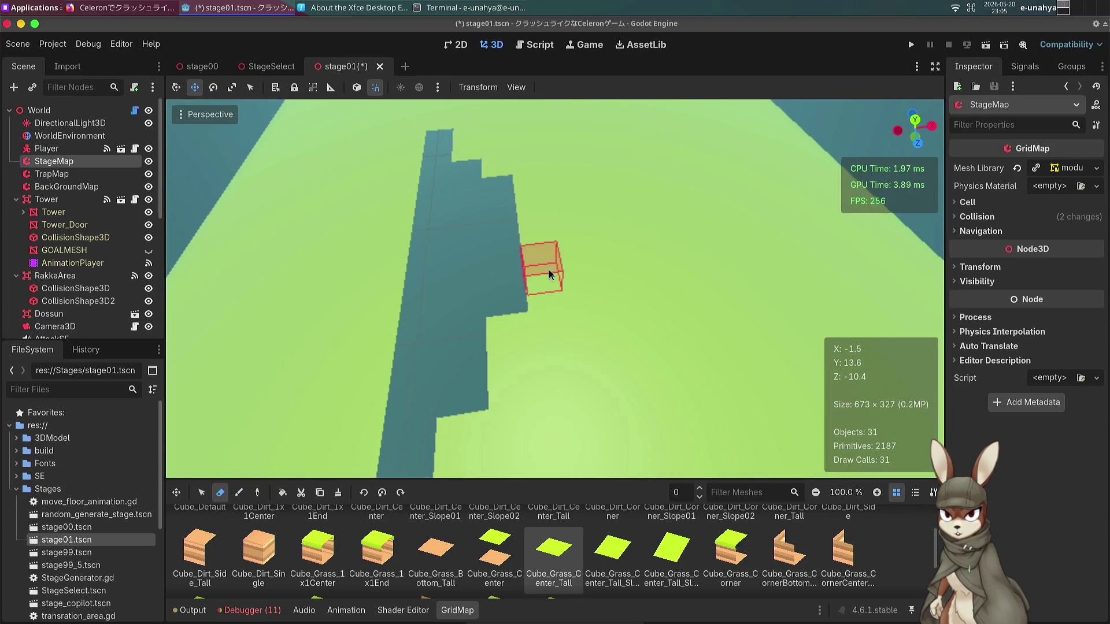
mouse_move(549, 275)
left_mouse_down()
mouse_move(534, 205)
mouse_move(535, 219)
mouse_move(475, 174)
mouse_move(448, 124)
mouse_move(498, 219)
left_mouse_up()
key("w")
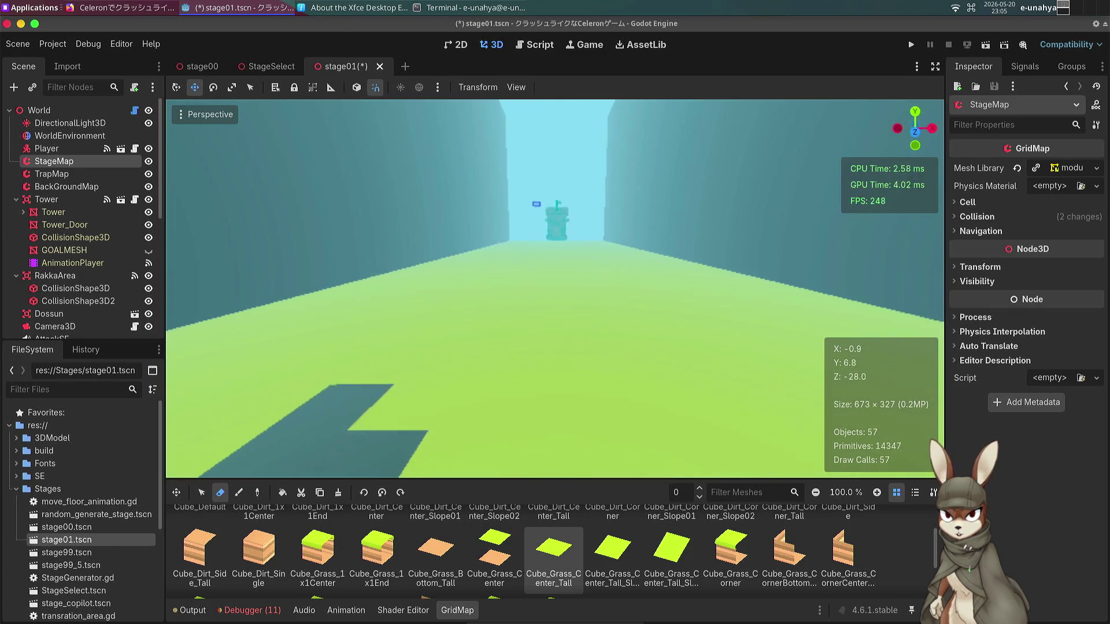
key("s")
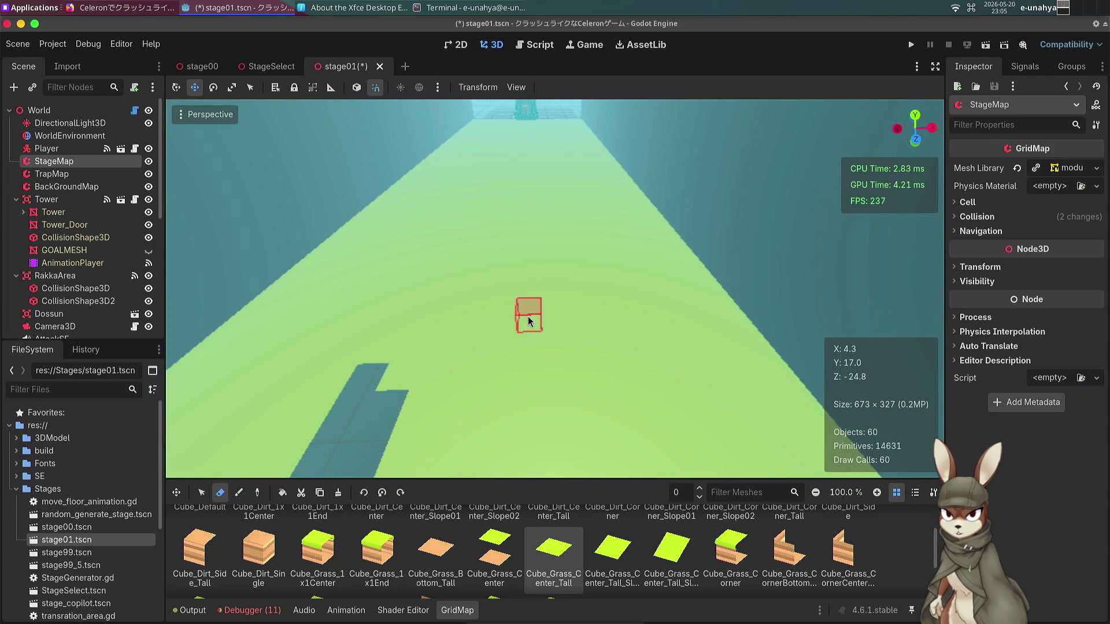
Erase a diagonal line of grass tiles, then remove more tiles joining the holes along it.
left_click(501, 330)
left_click(523, 373)
left_click(551, 398)
left_click(590, 421)
left_click(630, 444)
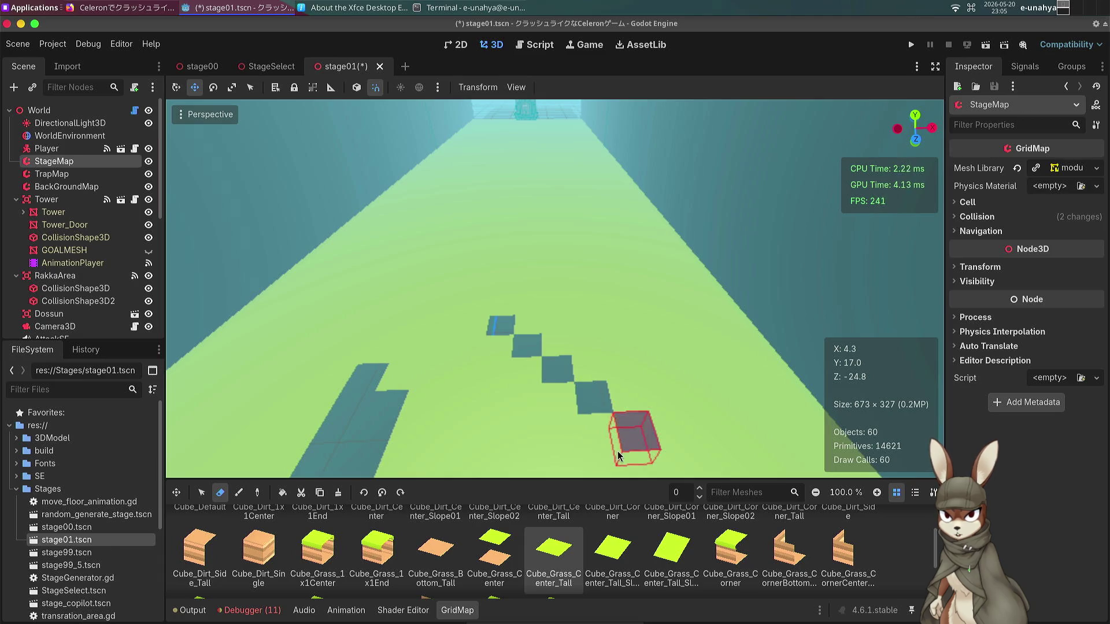
mouse_move(688, 335)
left_mouse_down()
mouse_move(579, 260)
mouse_move(445, 253)
left_mouse_up()
left_click(418, 255)
left_click(465, 255)
left_click(526, 256)
left_click(546, 267)
left_click(568, 257)
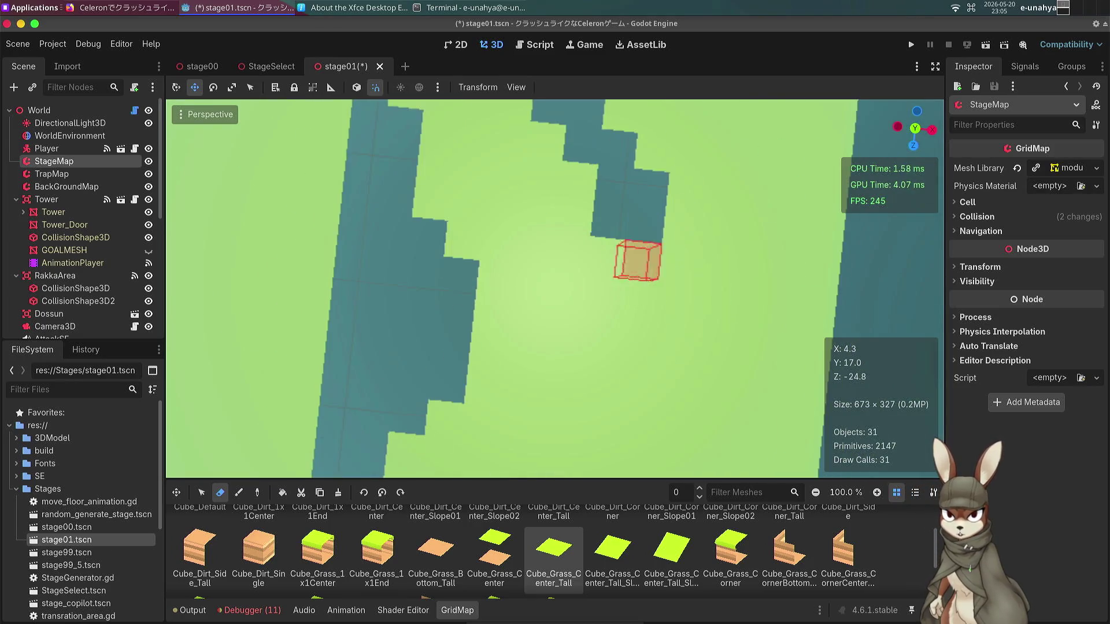
Switch the viewport to Top View and enable Lock View Rotation.
left_click(204, 114)
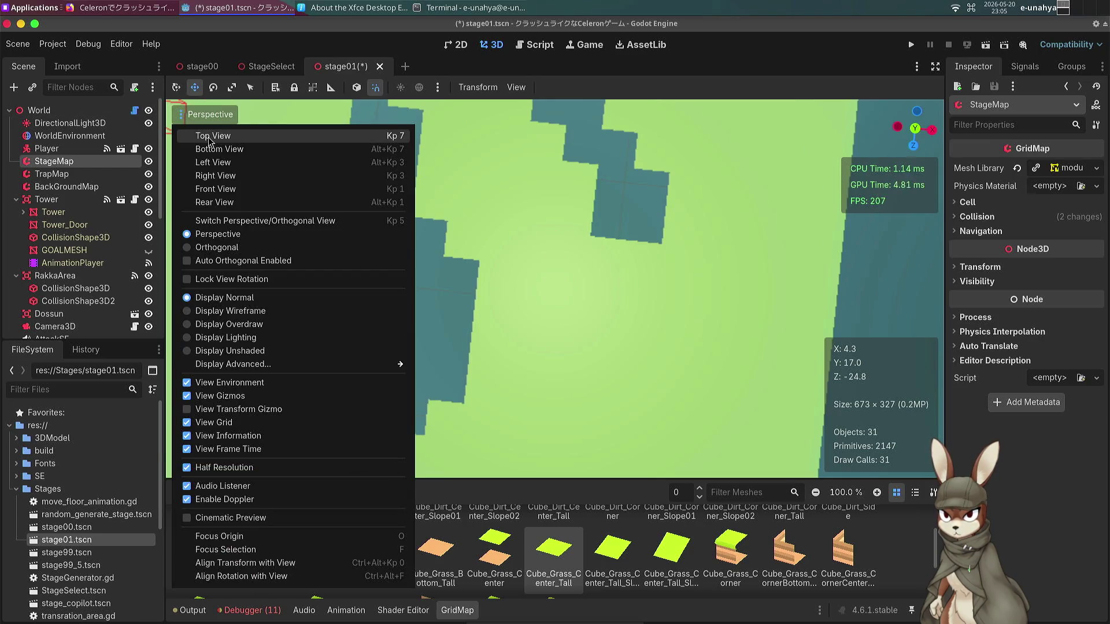
left_click(209, 139)
left_click(211, 115)
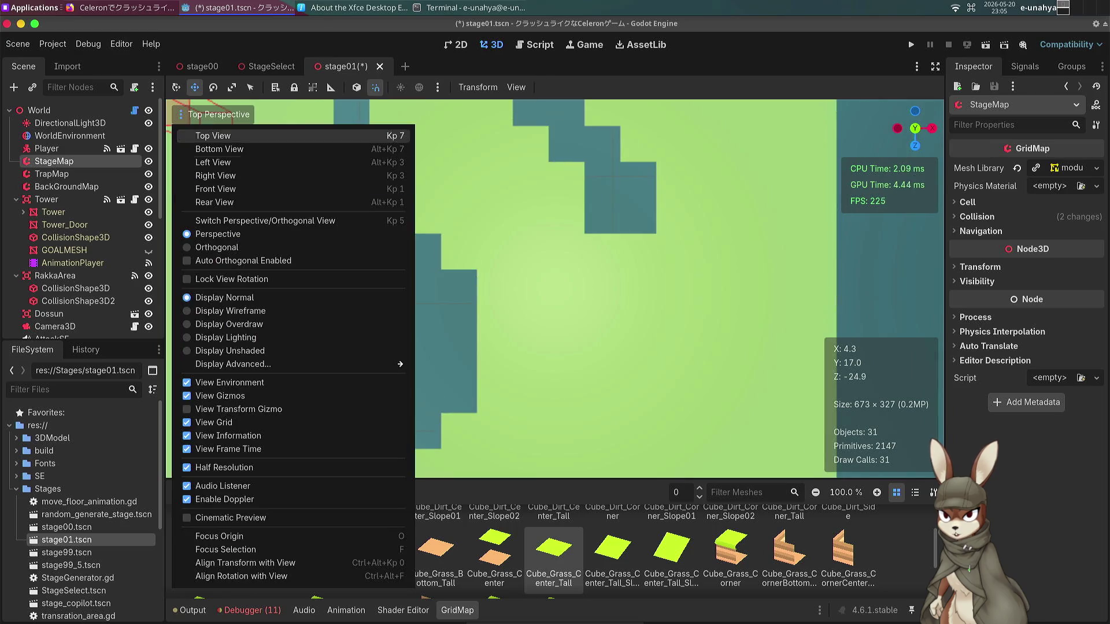
left_click(194, 280)
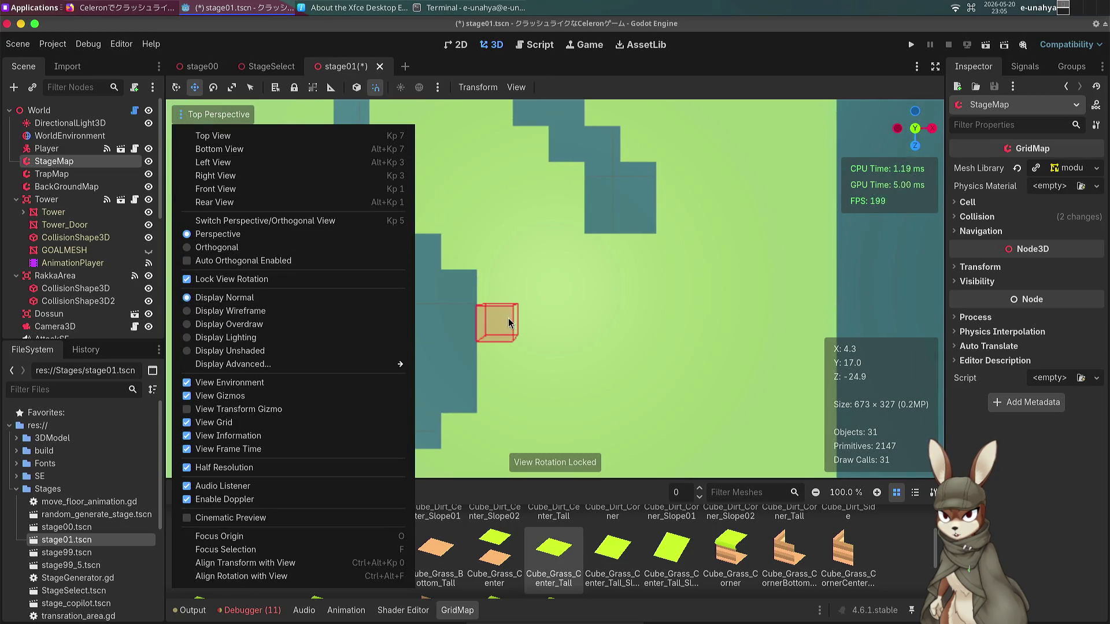
left_click(488, 316)
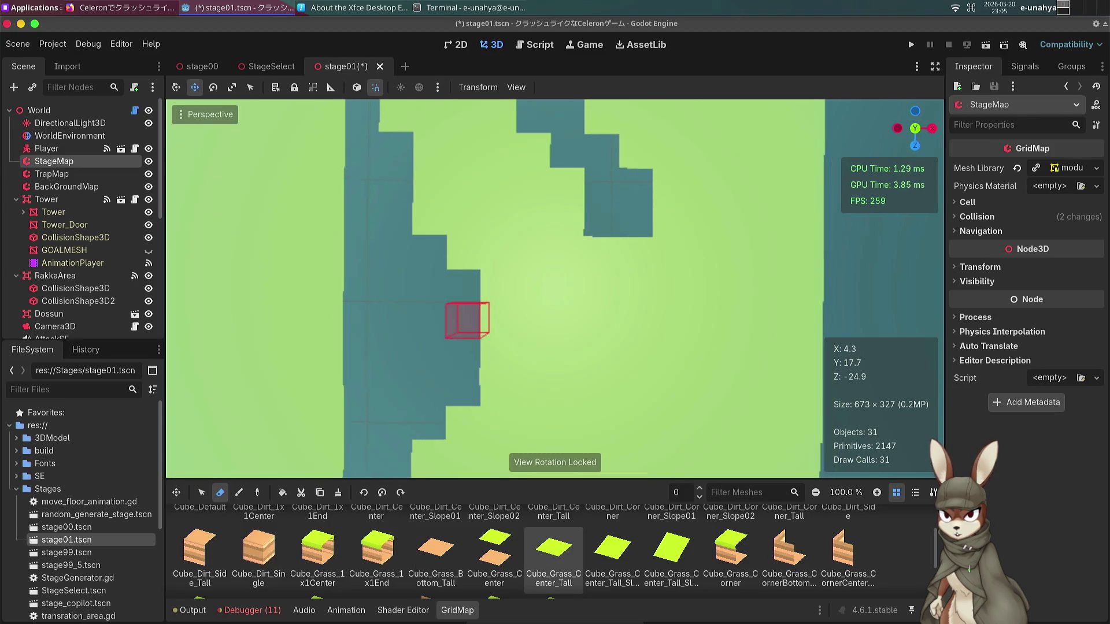
scroll(489, 316, "down", 10)
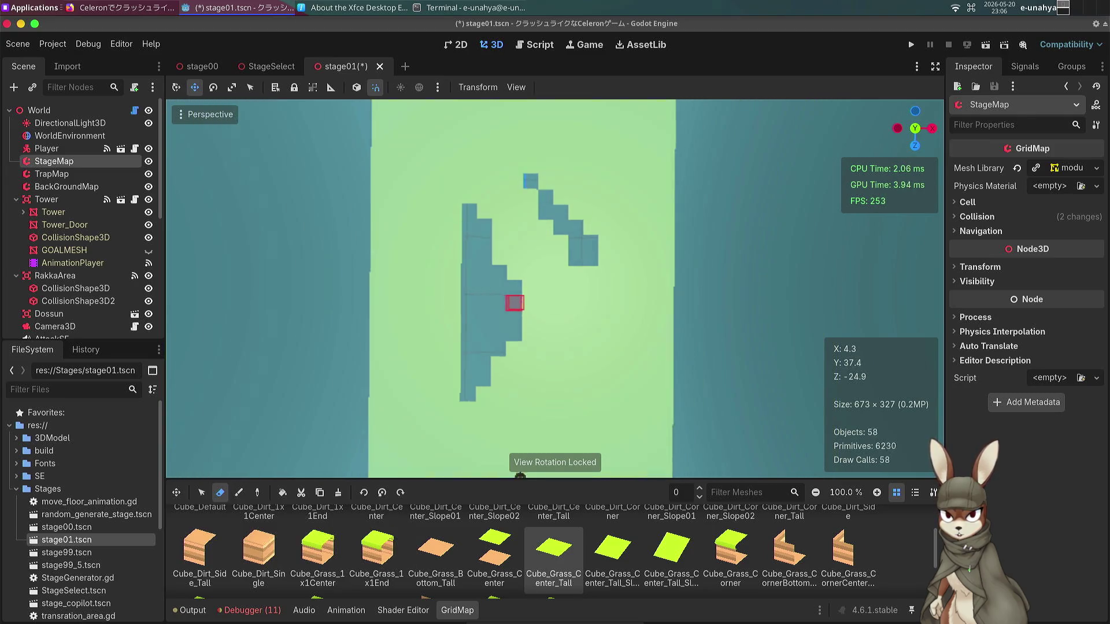
scroll(489, 316, "down", 2)
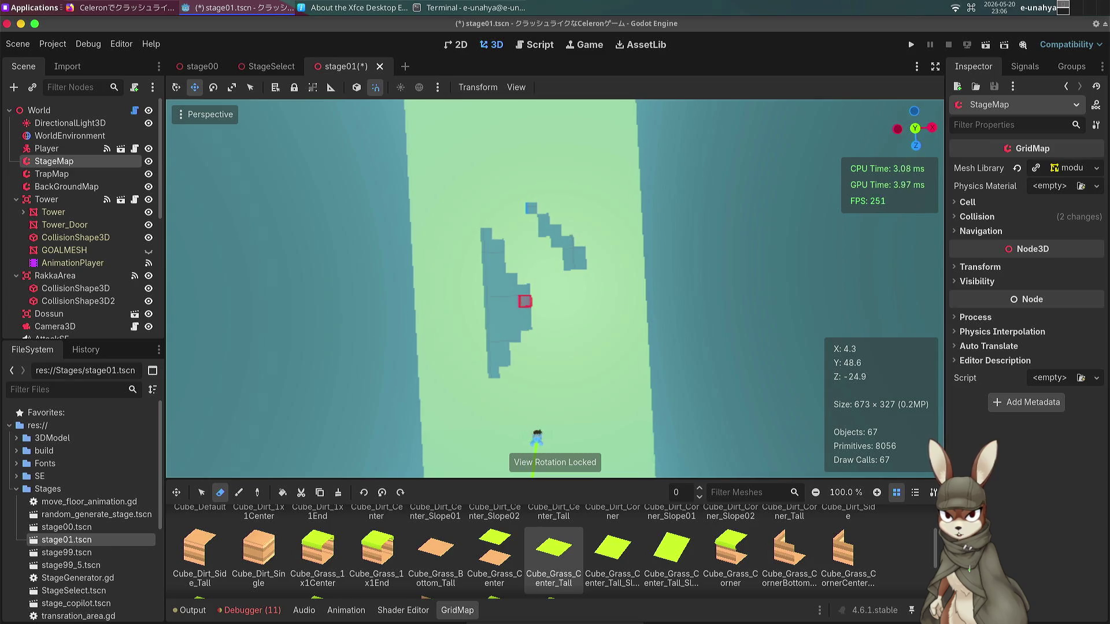
Turn on View Transform Gizmo and switch to an orthogonal Top View.
left_click(200, 114)
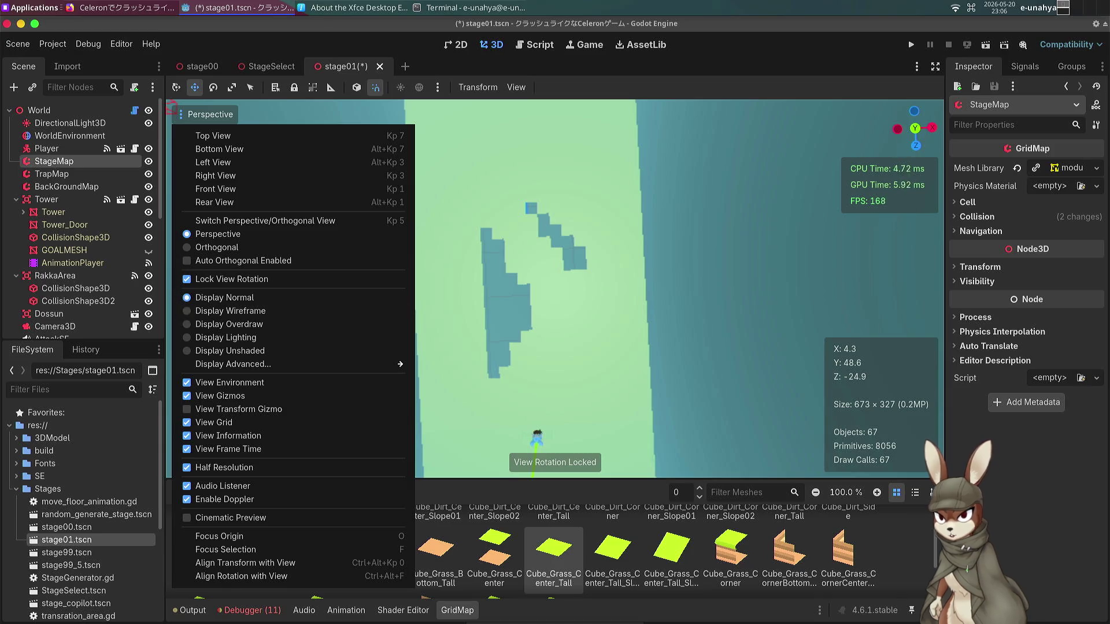
left_click(187, 409)
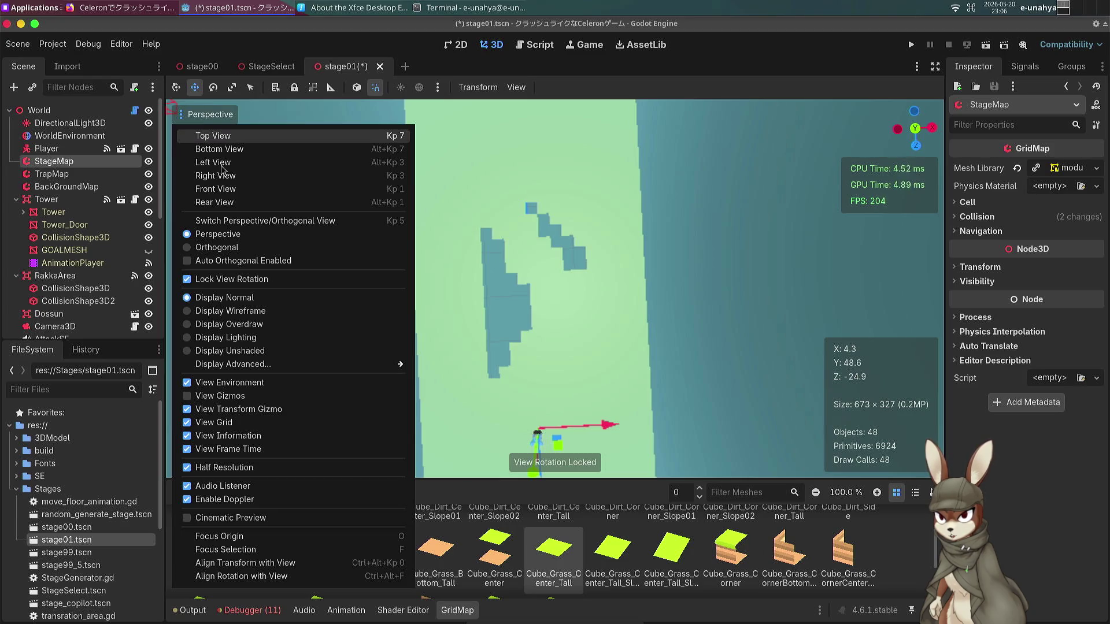
left_click(217, 247)
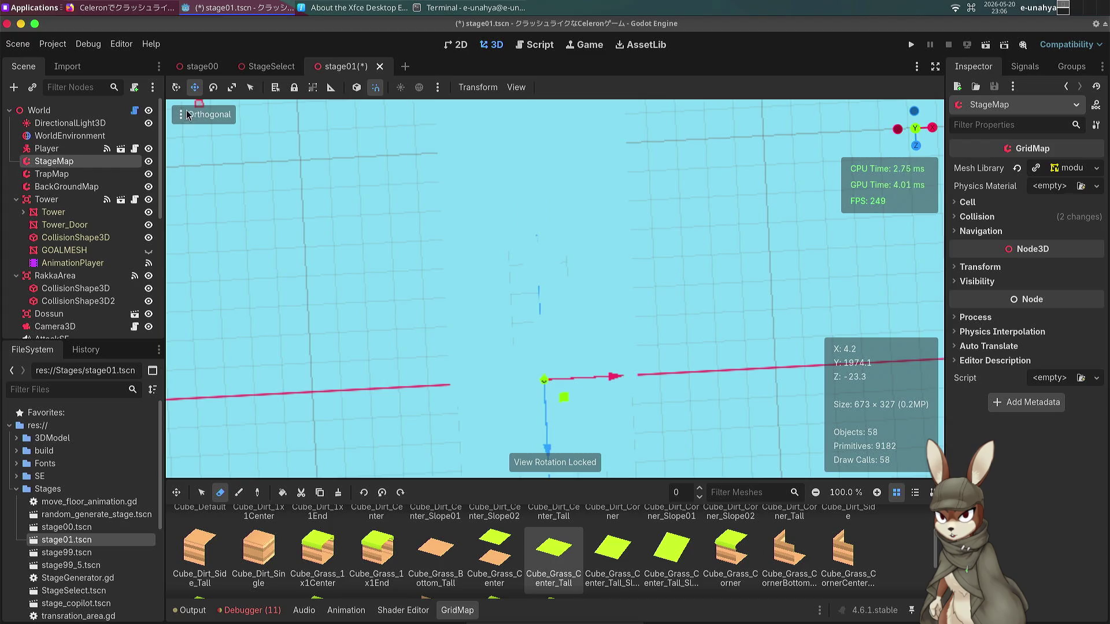
left_click(188, 114)
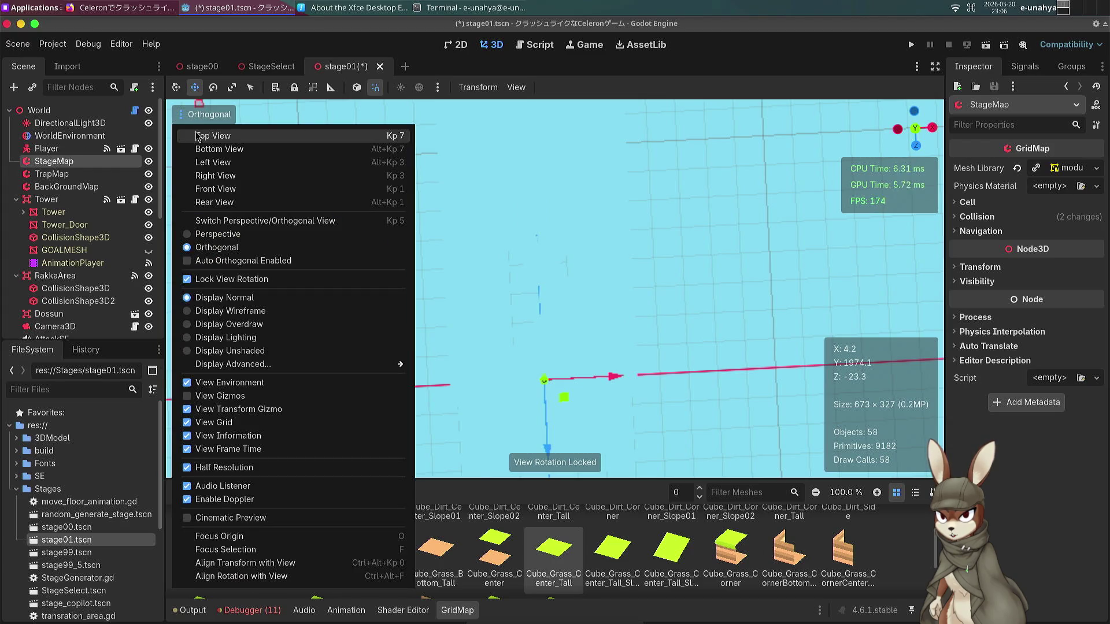
left_click(197, 136)
scroll(537, 402, "up", 4)
scroll(539, 403, "down", 10)
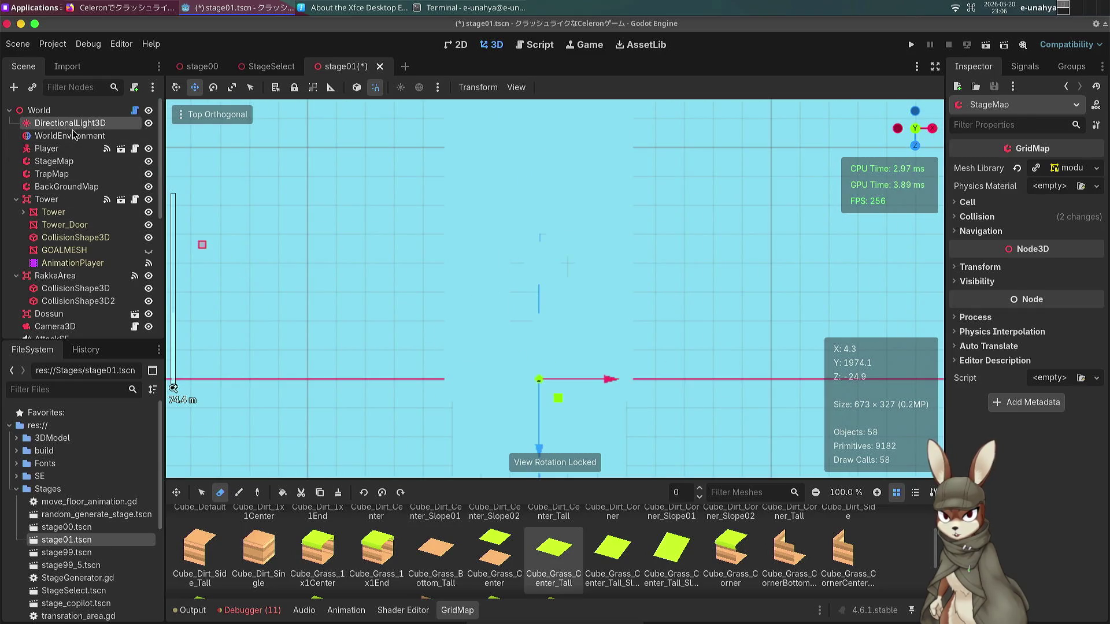
Uncheck Fog in the WorldEnvironment's Environment resource so stage01's grass floor shows clearly.
left_click(74, 137)
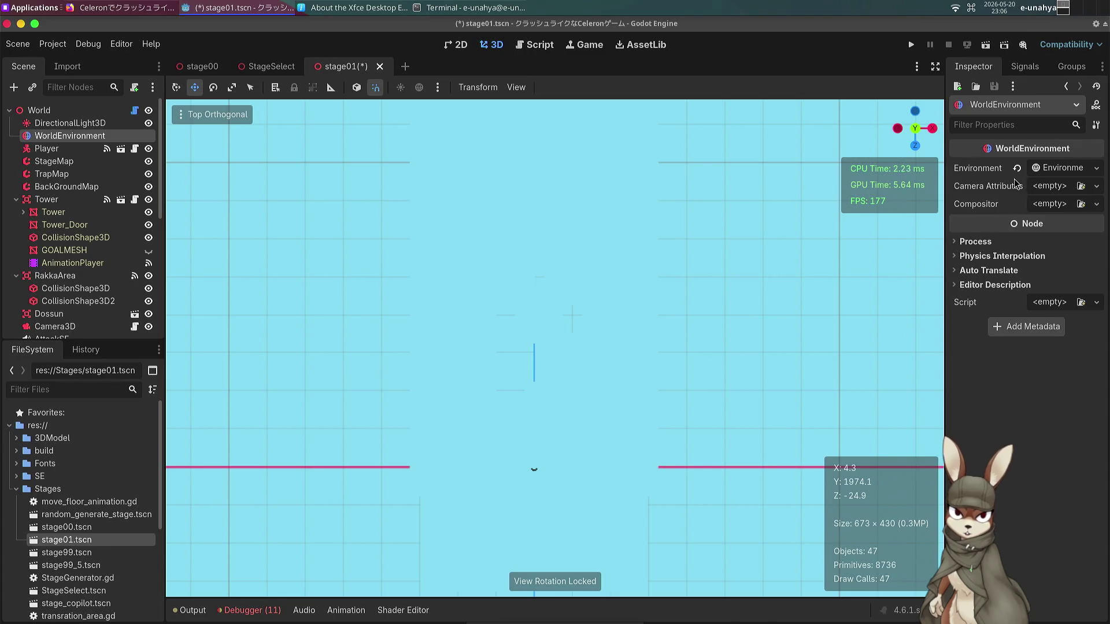
left_click(1059, 169)
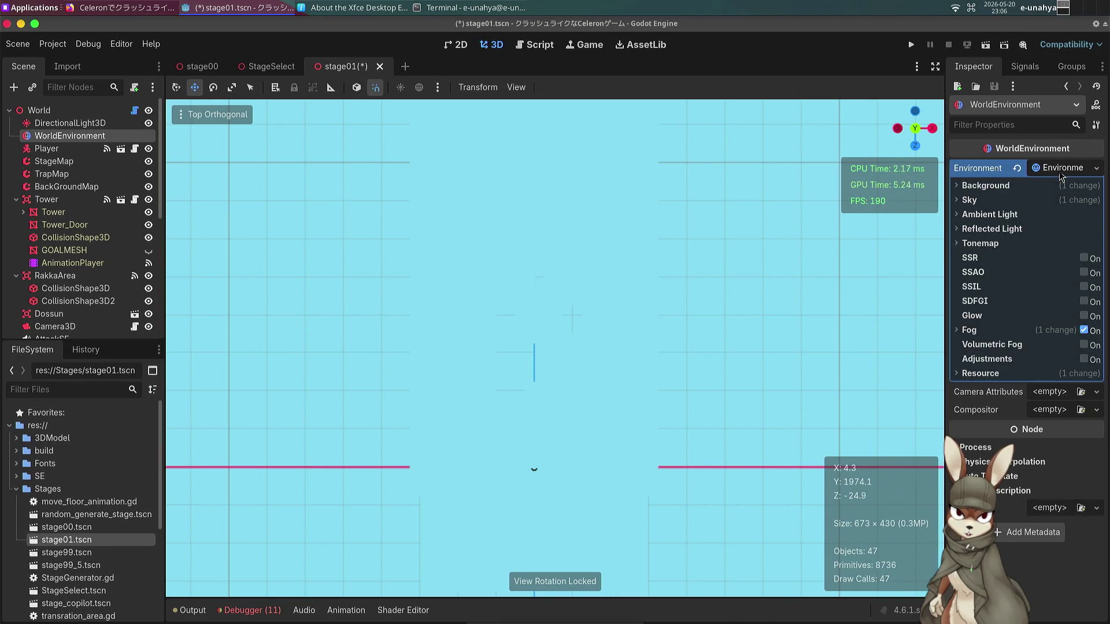
left_click(1084, 330)
scroll(555, 348, "up", 6)
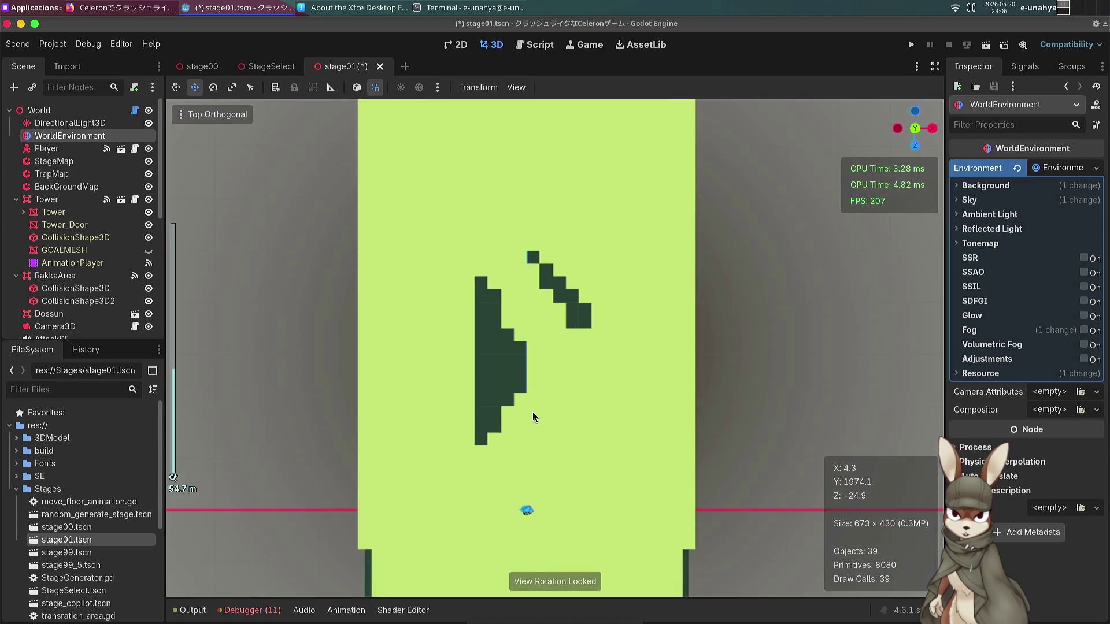
left_click(387, 302)
scroll(67, 271, "up", 5)
scroll(68, 271, "up", 3)
left_click(54, 161)
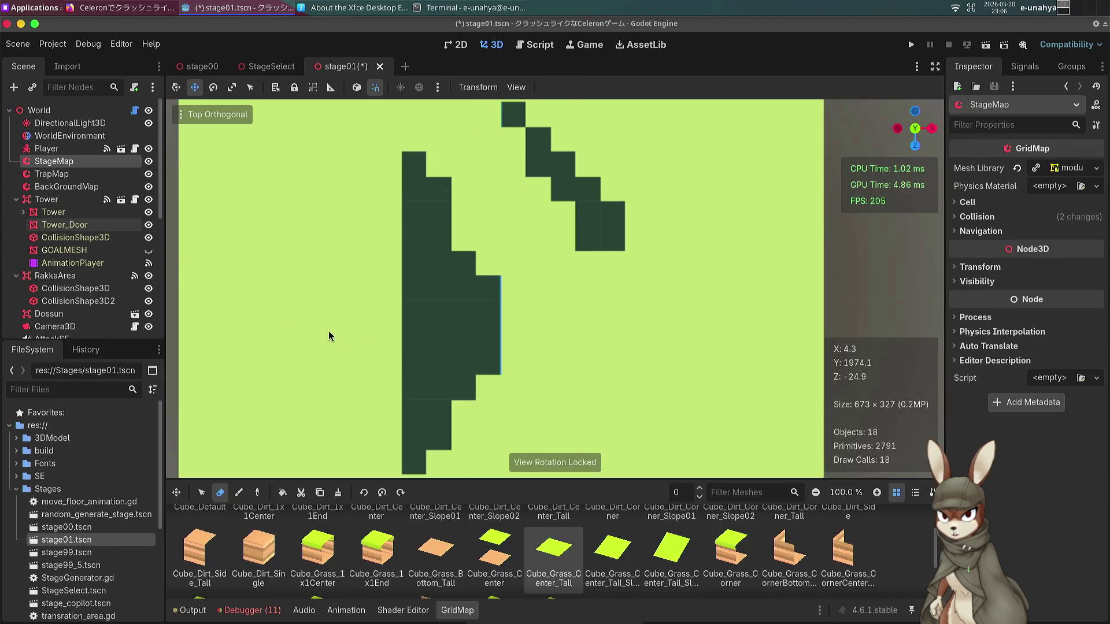
Erase two columns of floor tiles and several single tiles to widen the gap.
scroll(452, 355, "down", 5)
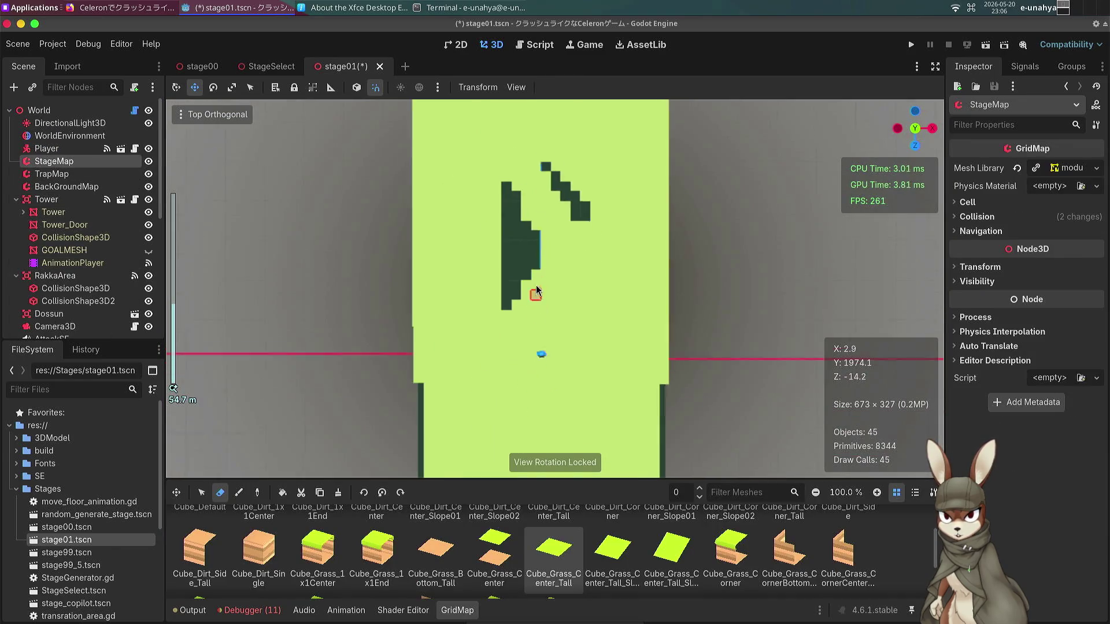
scroll(518, 230, "up", 15)
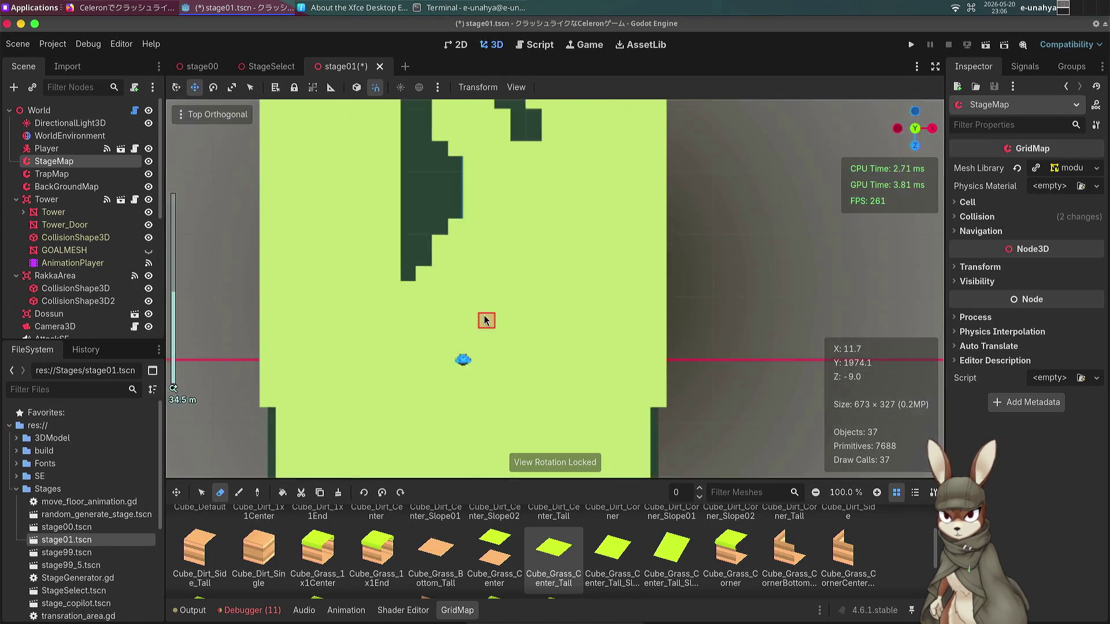
scroll(422, 300, "left", 5)
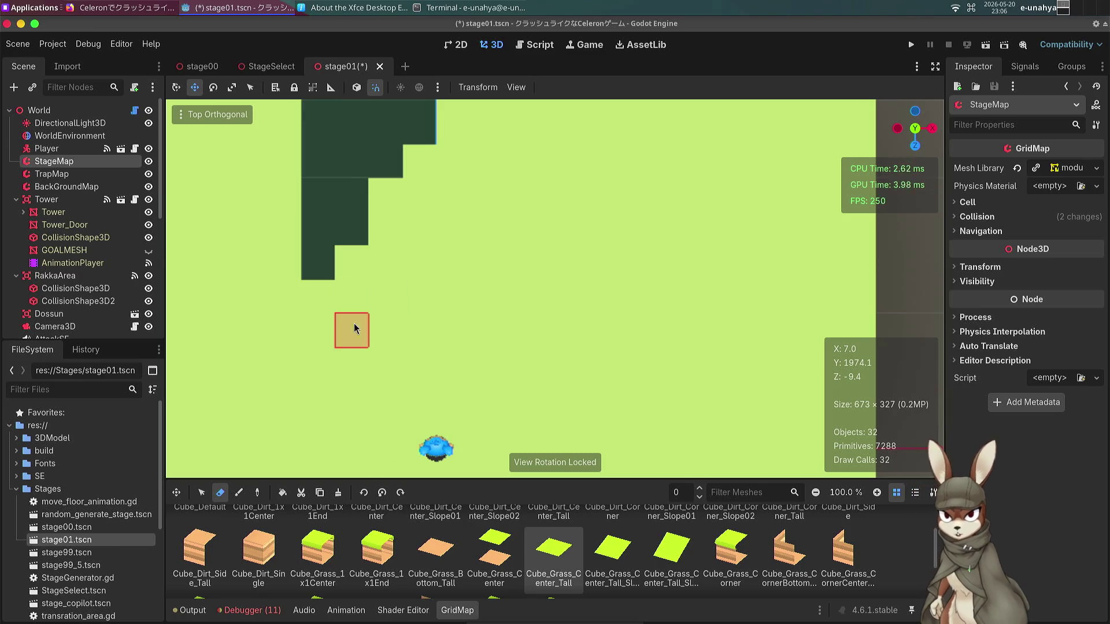
mouse_move(354, 363)
left_mouse_down()
mouse_move(358, 299)
mouse_move(337, 295)
mouse_move(313, 383)
left_mouse_up()
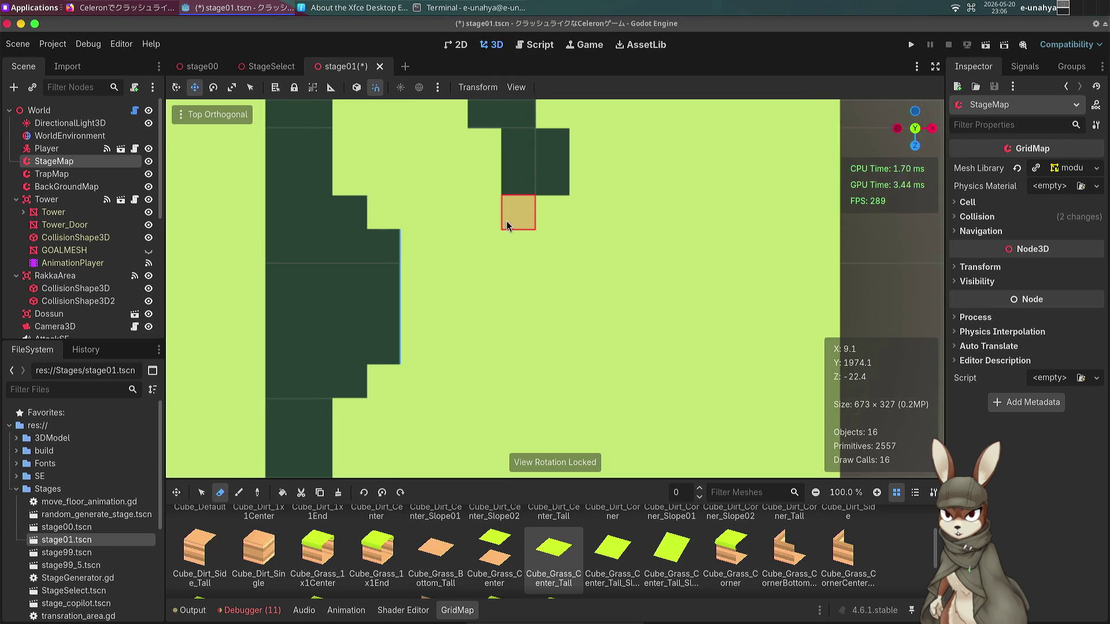
left_click_drag(506, 221, 517, 281)
left_click(419, 283)
left_click(488, 216)
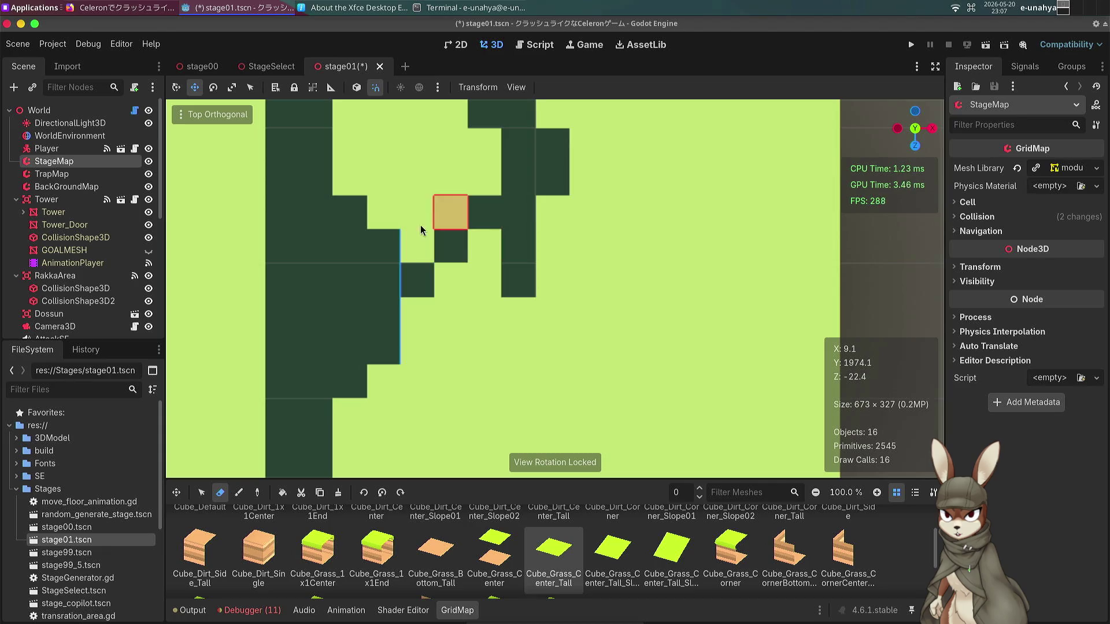
left_click(405, 243)
left_click(454, 227)
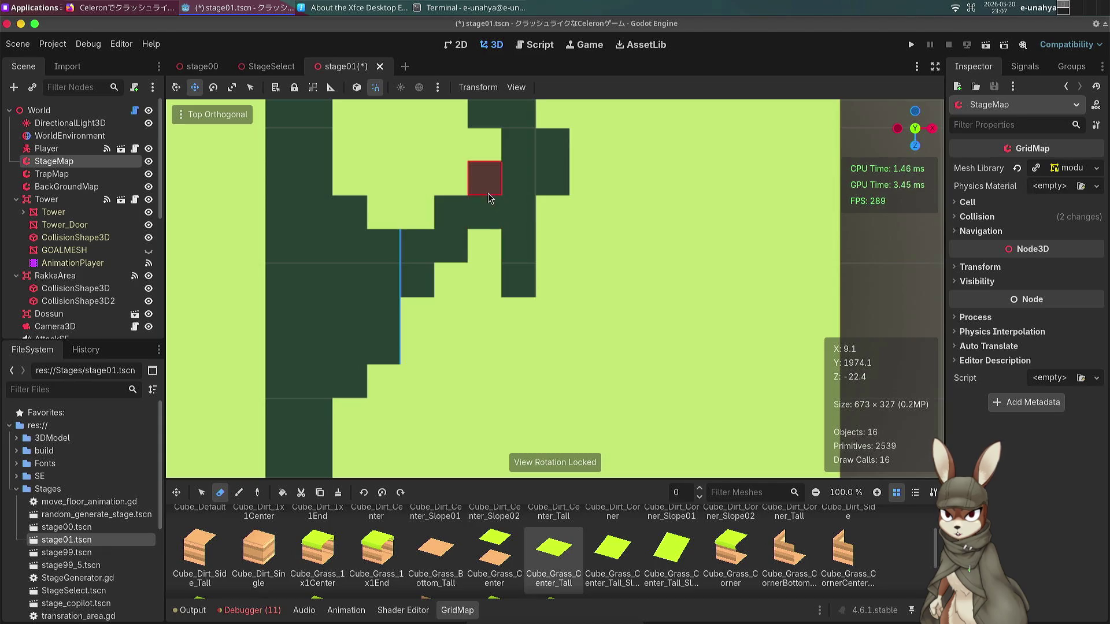
Clear a diagonal run, a vertical column and an up-right path of floor tiles.
scroll(489, 219, "down", 5)
scroll(396, 274, "down", 3)
scroll(396, 275, "down", 4)
scroll(469, 226, "up", 2)
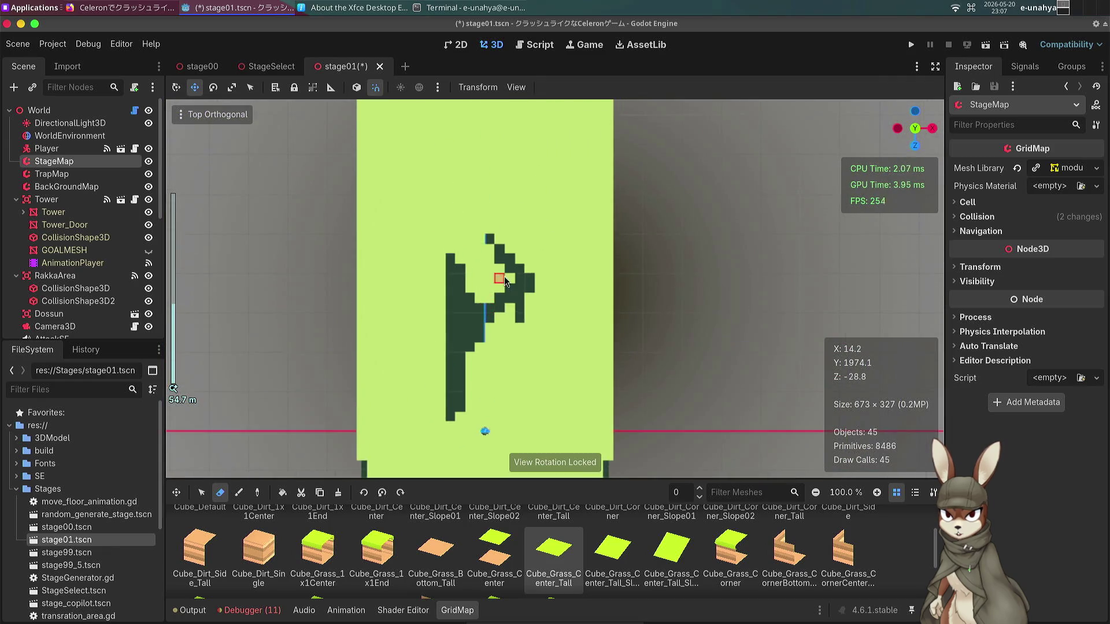
scroll(469, 225, "up", 1)
left_click_drag(483, 316, 519, 370)
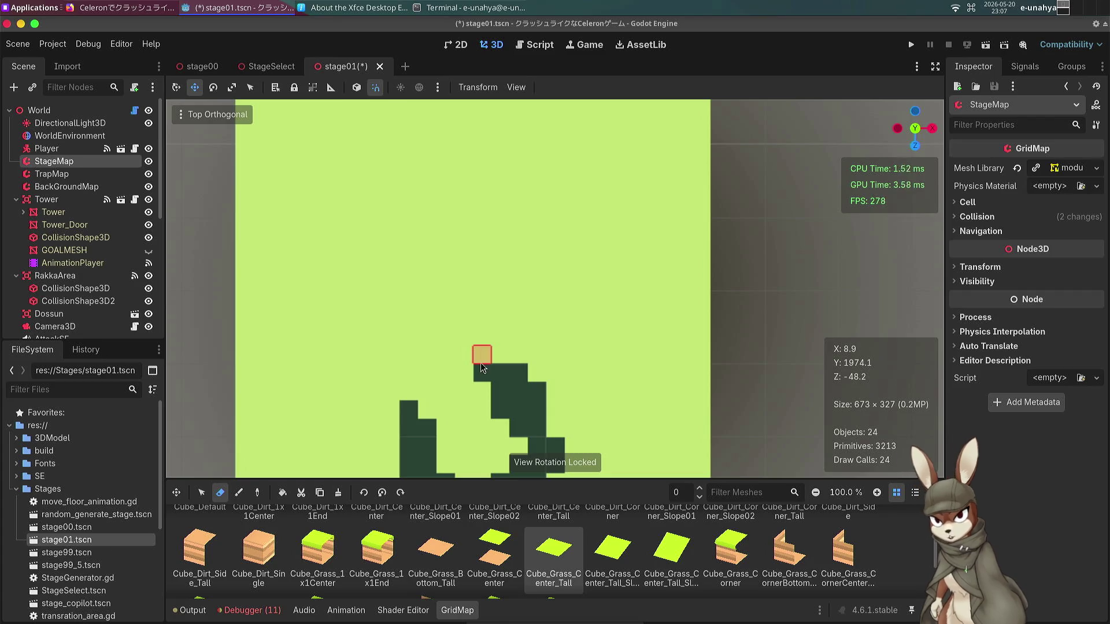
left_click_drag(483, 361, 494, 297)
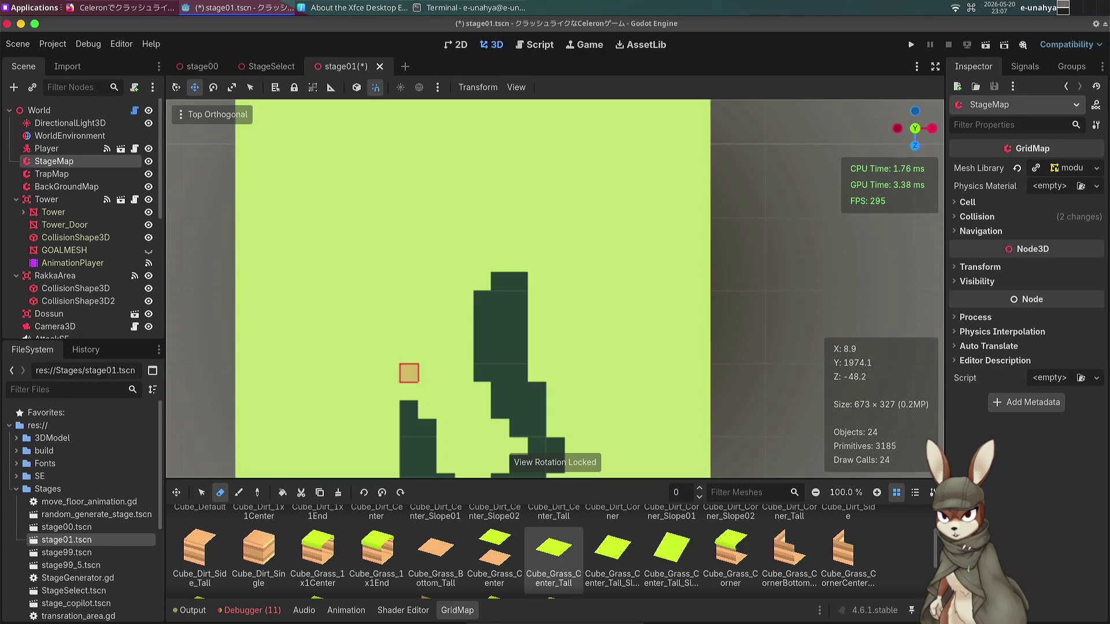
left_click_drag(418, 355, 465, 337)
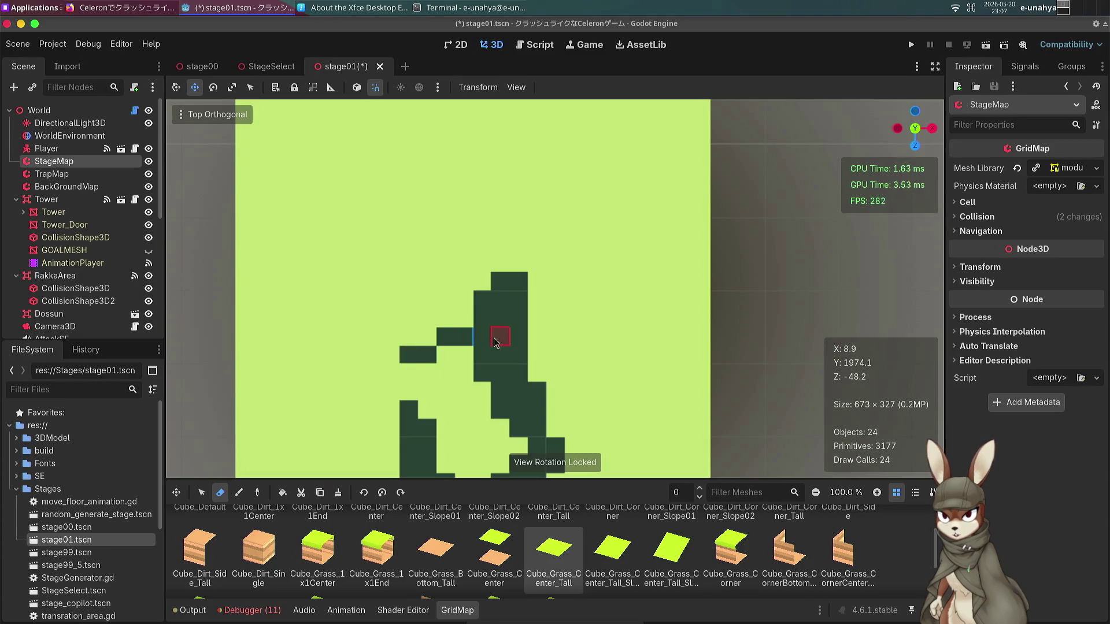
Clear a stepped diagonal of floor tiles further up the map and save stage01.
scroll(412, 404, "down", 3)
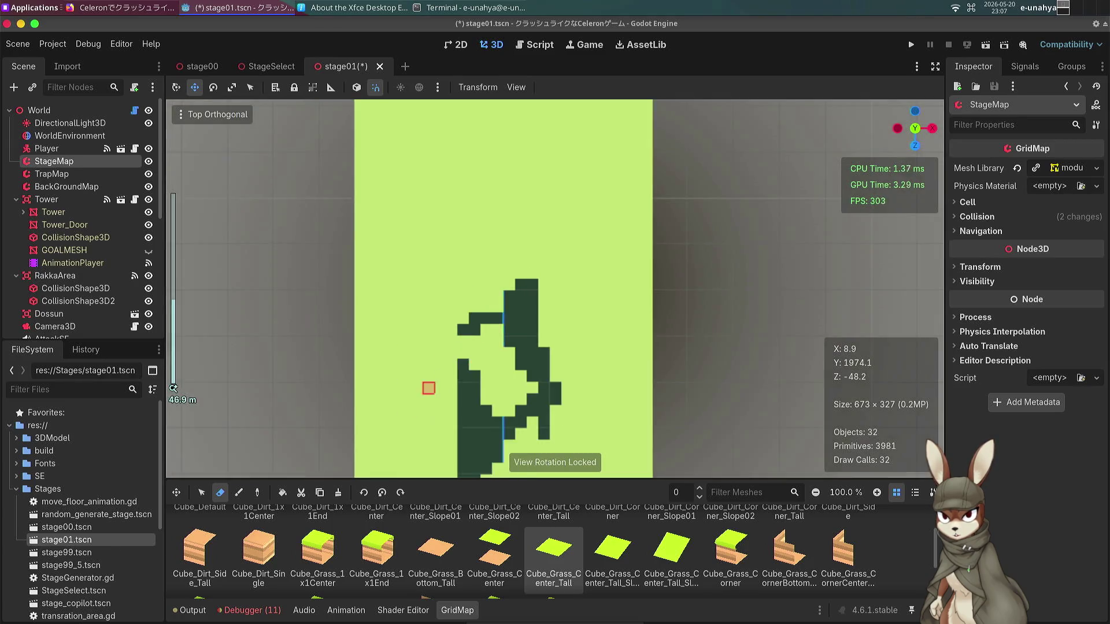
scroll(436, 311, "up", 3)
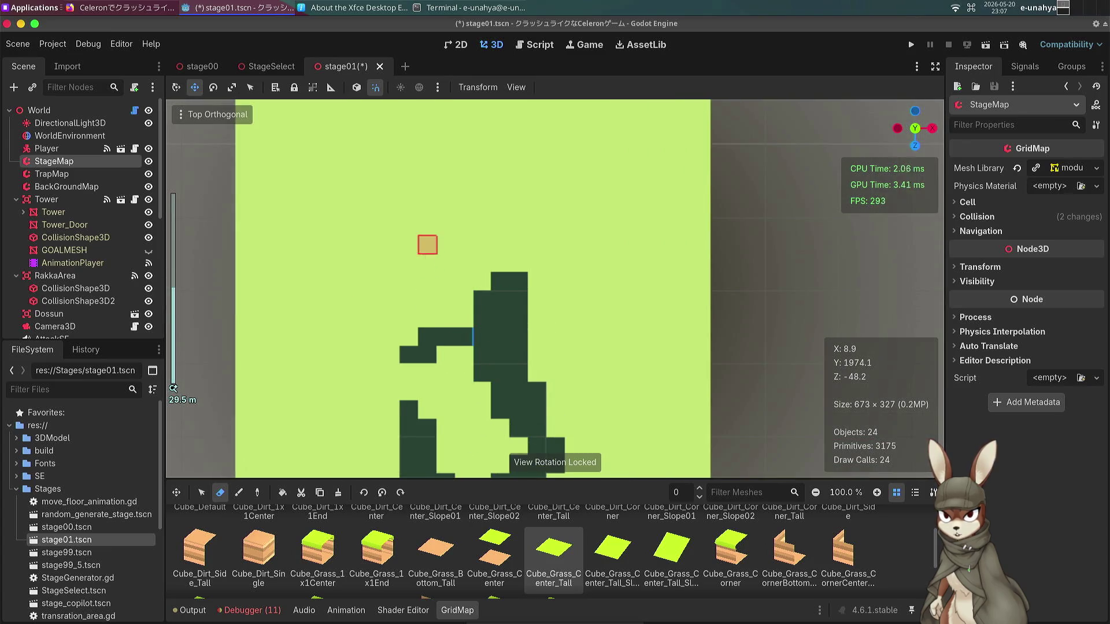
left_click_drag(428, 235, 435, 321)
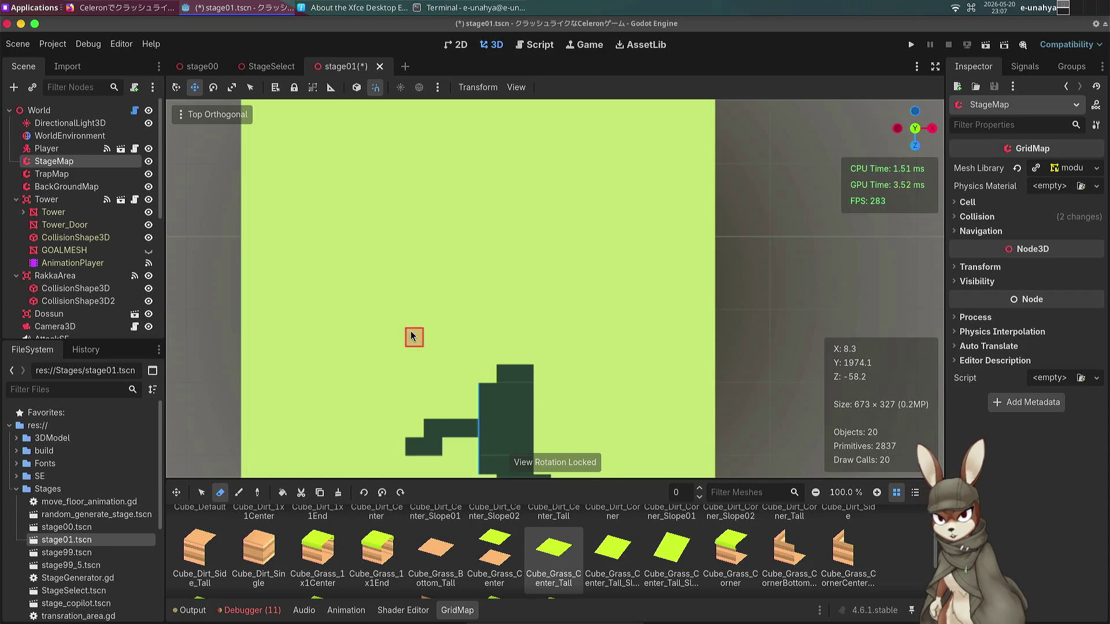
left_click_drag(456, 297, 486, 283)
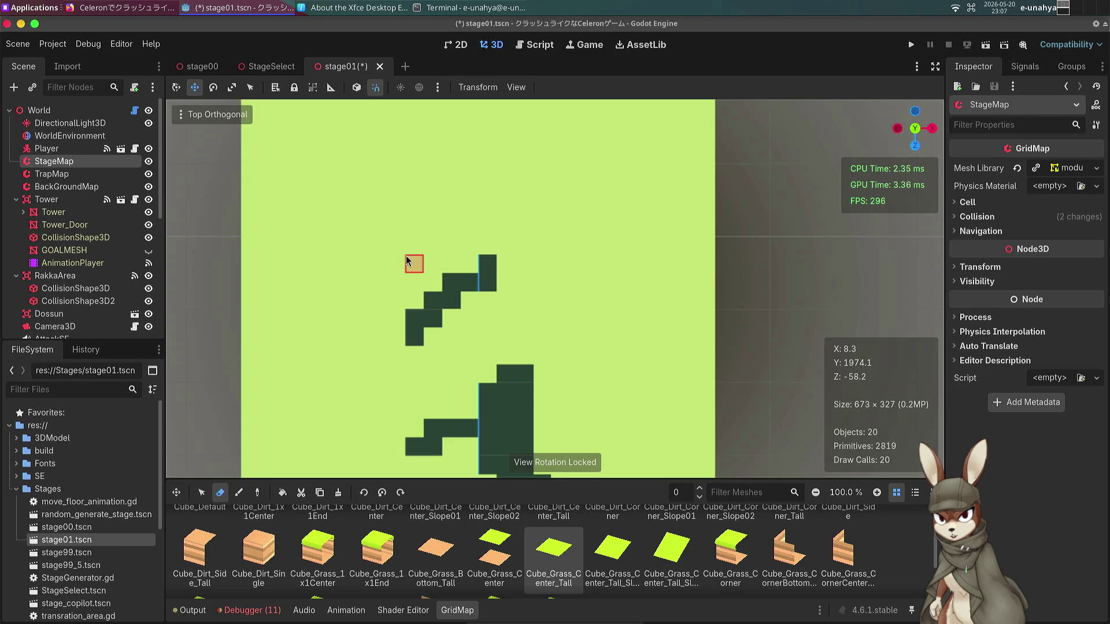
left_click_drag(427, 240, 471, 379)
scroll(474, 266, "down", 5)
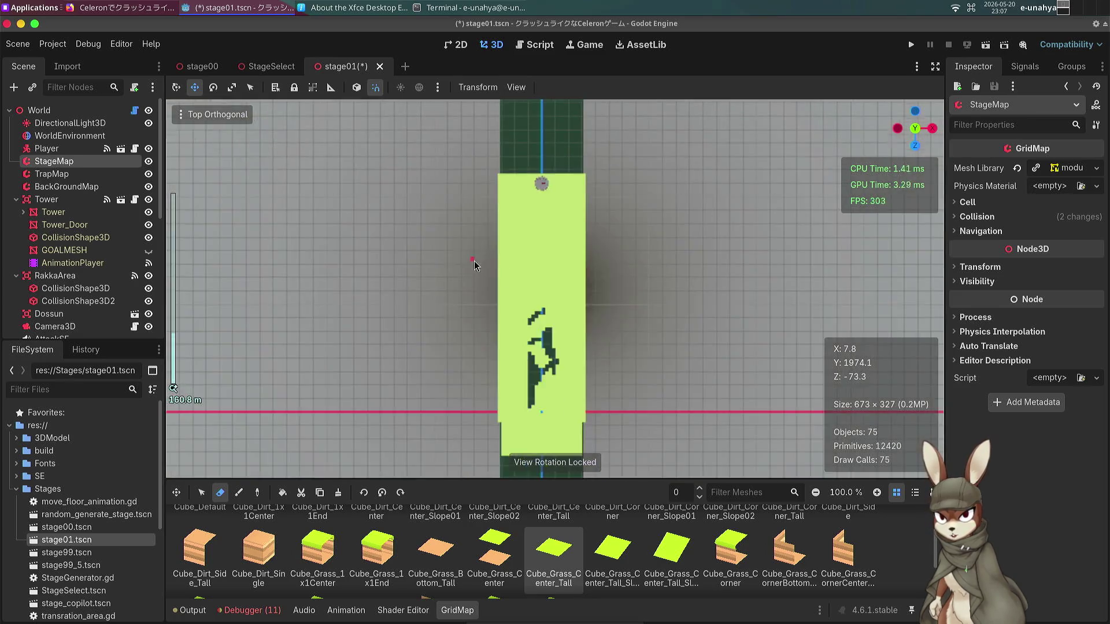
scroll(474, 266, "up", 3)
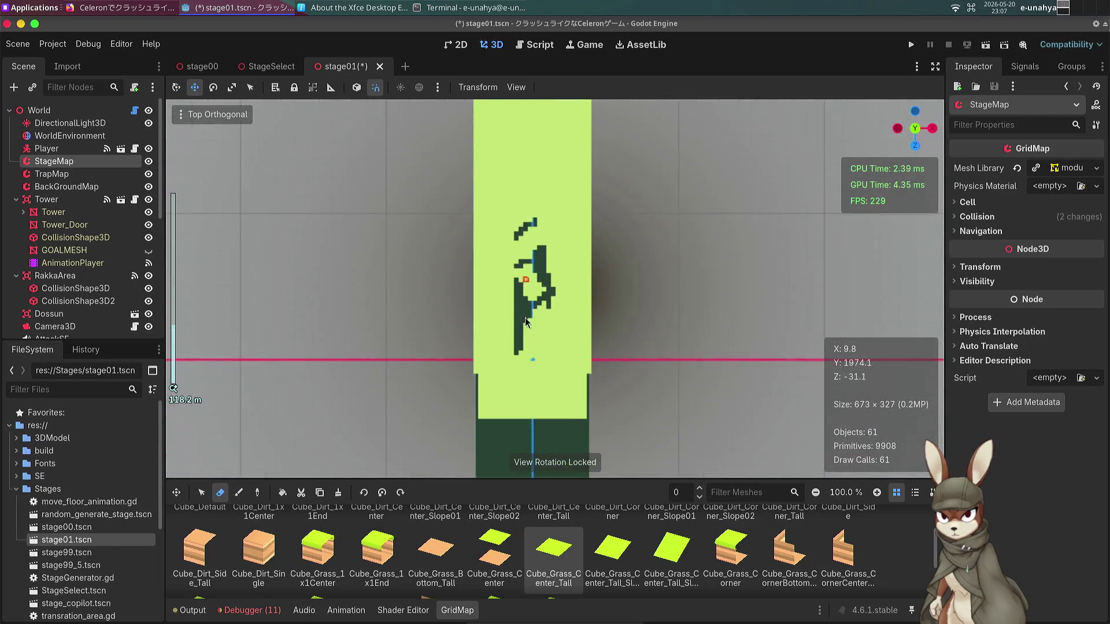
scroll(524, 355, "up", 8)
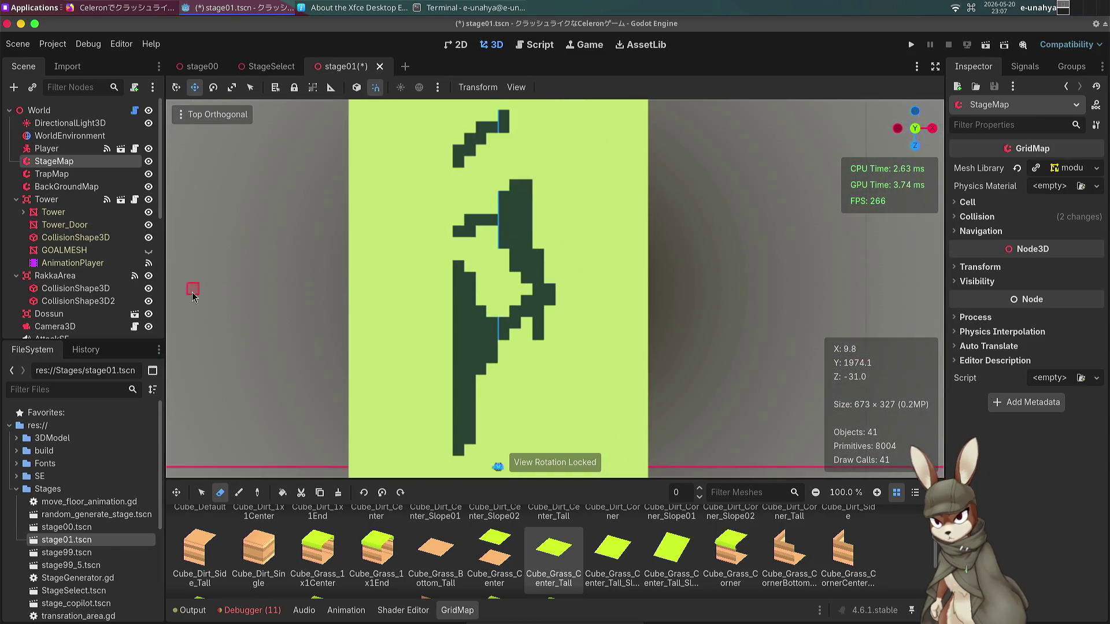
key("ctrl+s")
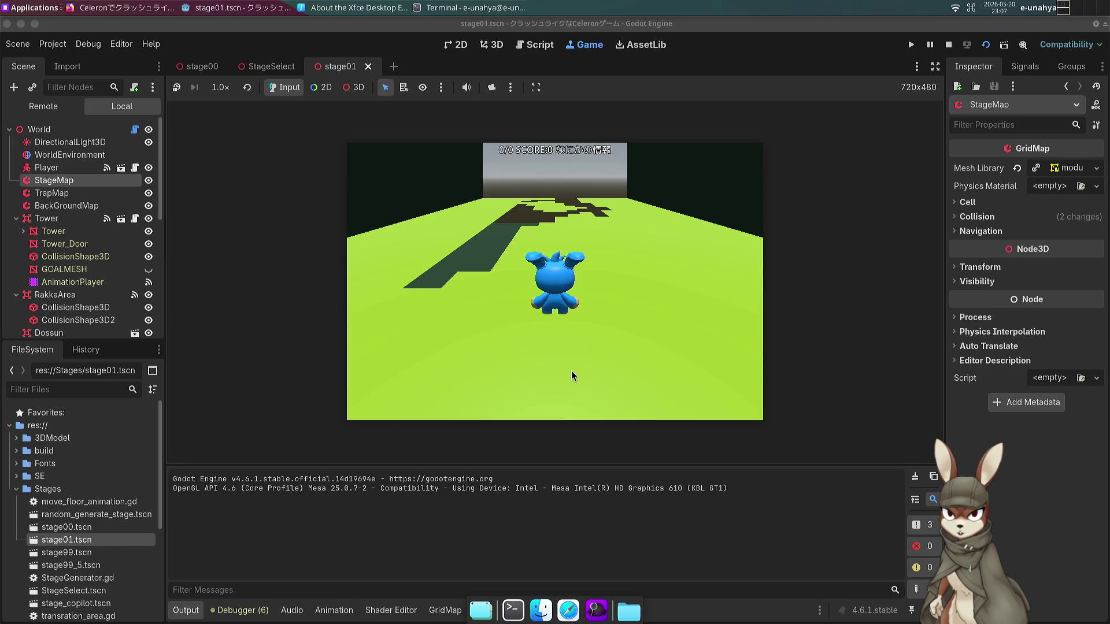
Walk the character left and right in the running stage01 game, then stop it.
key("Left")
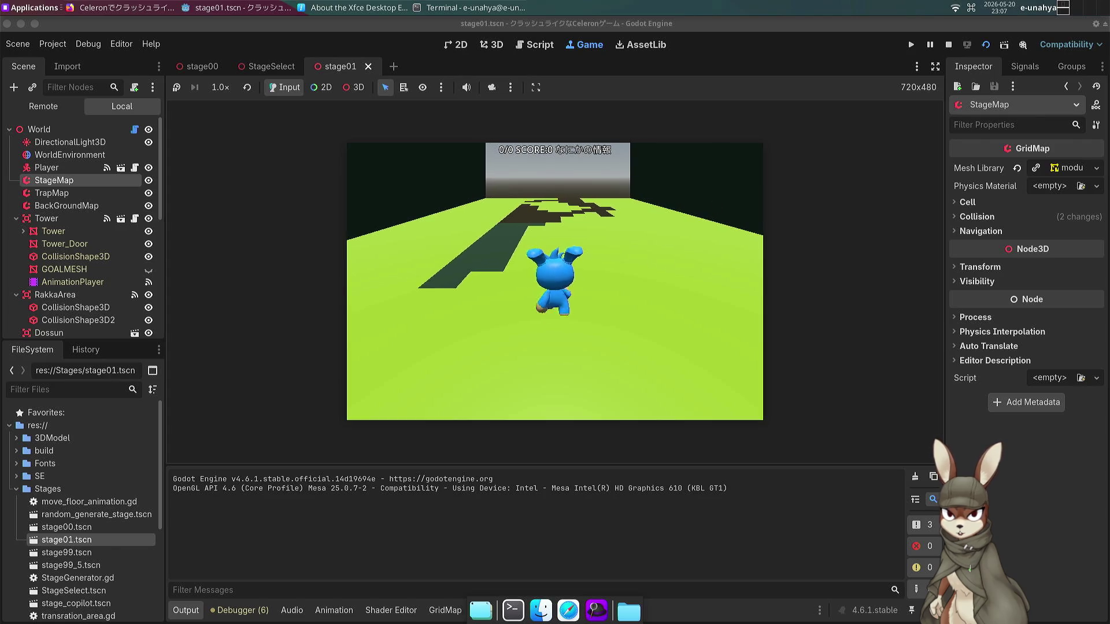
key("Right")
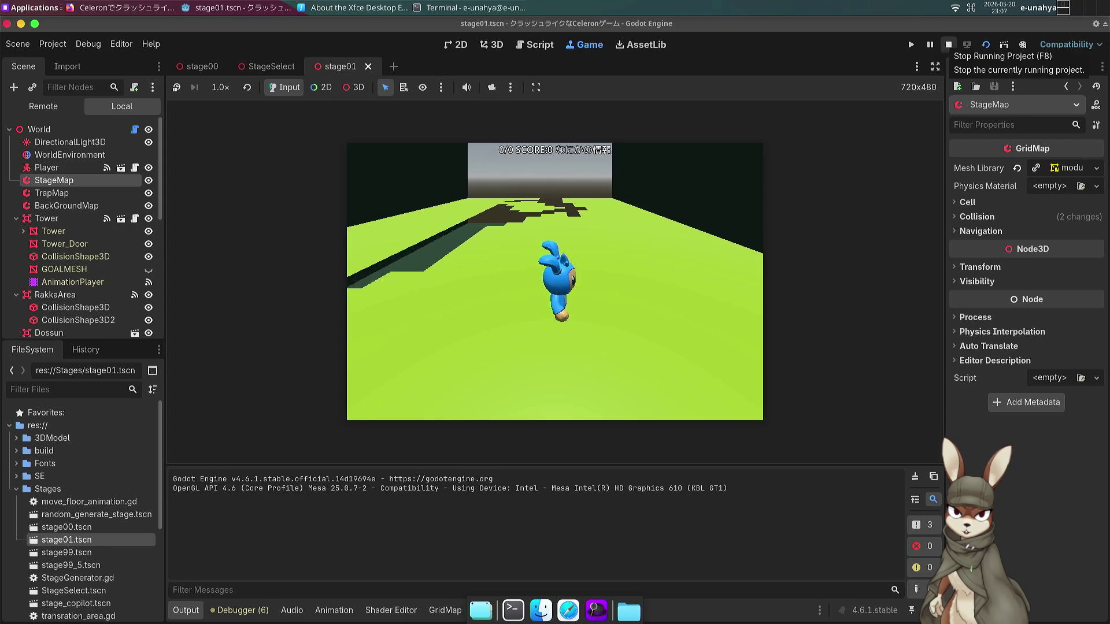
left_click(948, 45)
Move RakkaArea's CollisionShape3D2 6 units along Z.
scroll(516, 360, "down", 5)
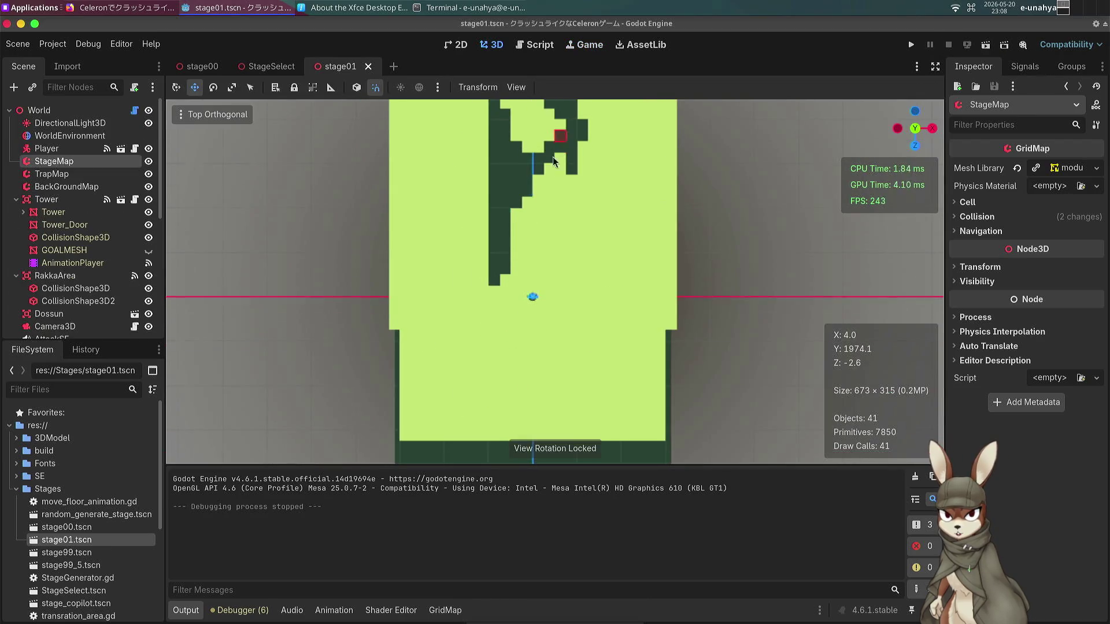
scroll(81, 210, "down", 4)
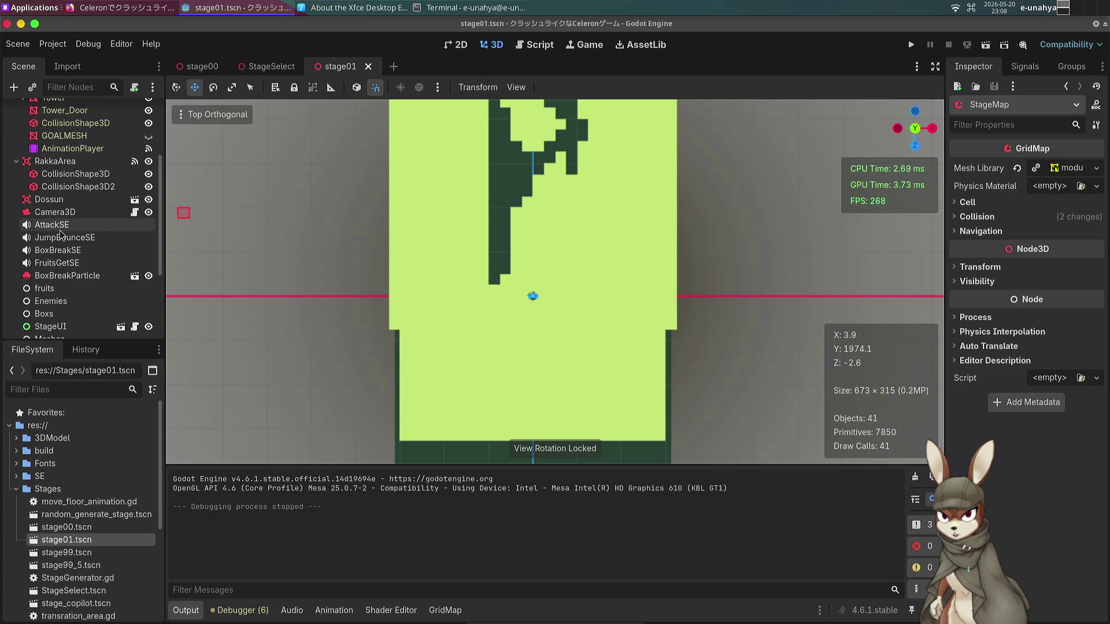
scroll(81, 210, "down", 1)
left_click(78, 158)
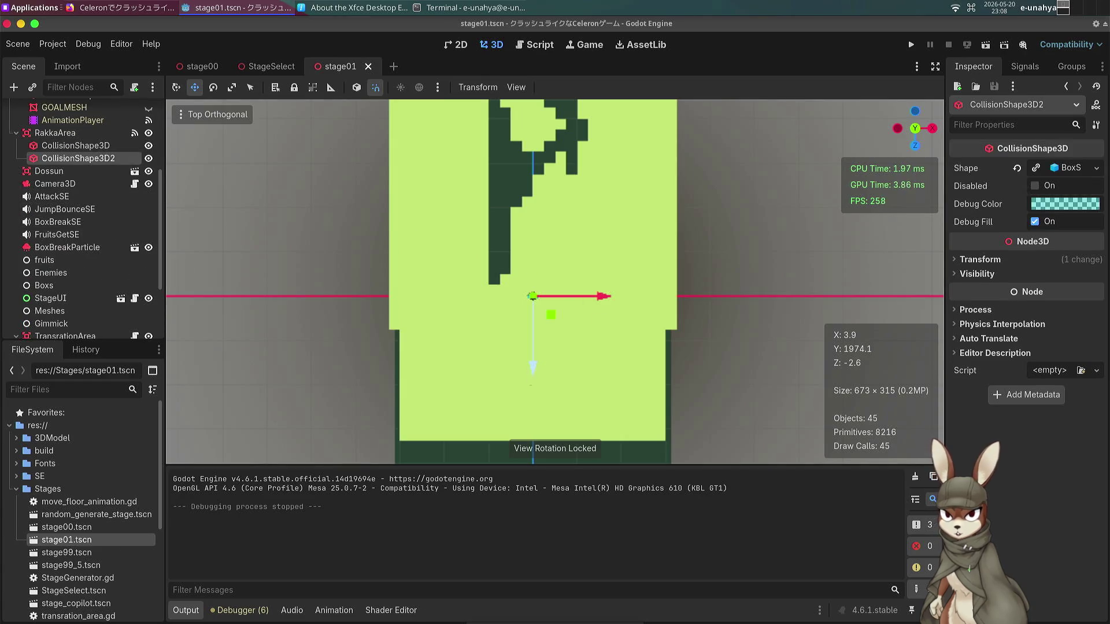
mouse_move(531, 374)
left_mouse_down()
mouse_move(525, 473)
mouse_move(521, 395)
left_mouse_up()
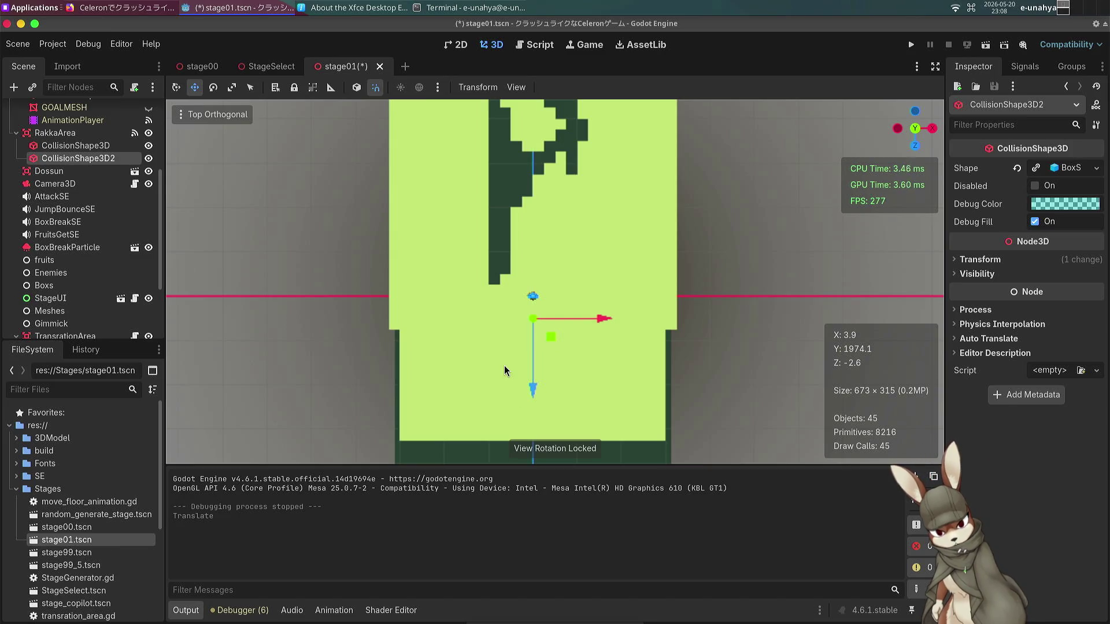
Save and run stage01, walk the character toward the camera, then stop the game.
key("F6")
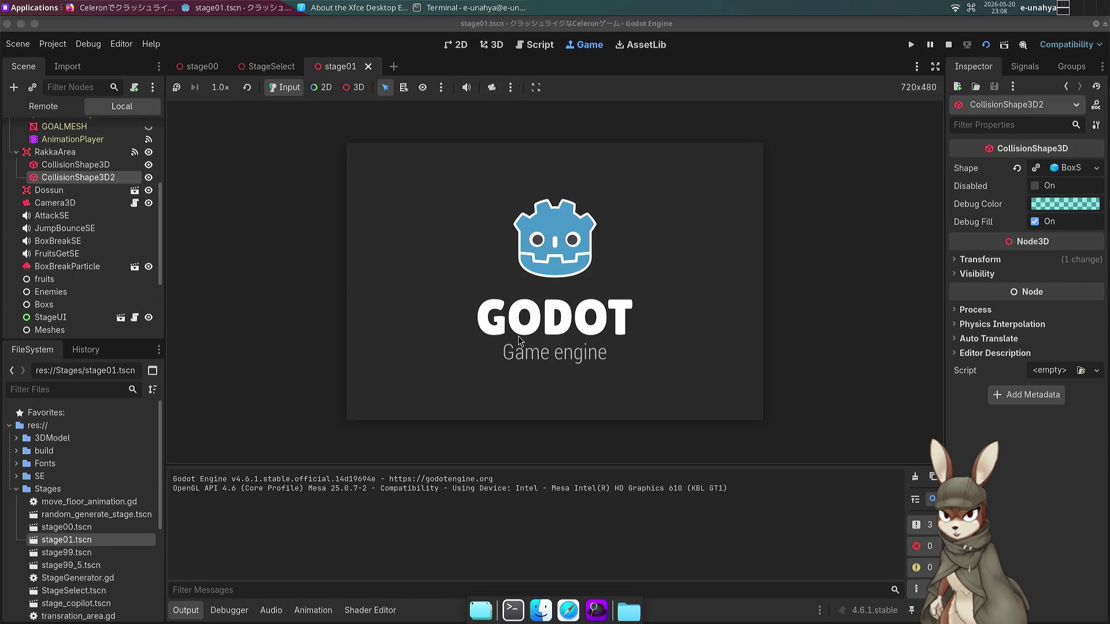
key("Down")
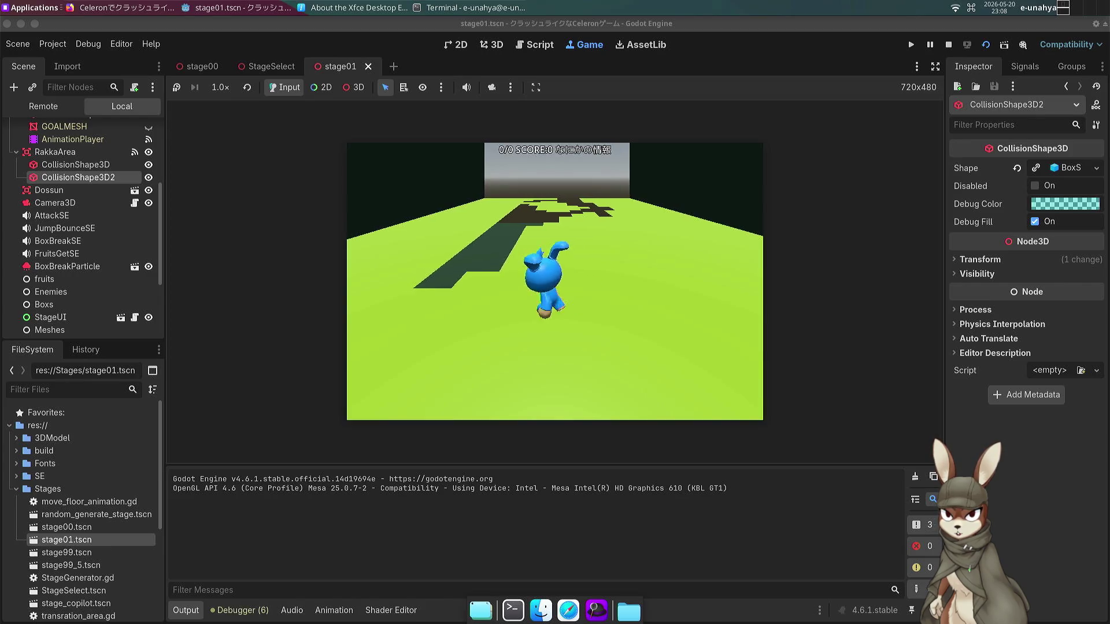
key("Down")
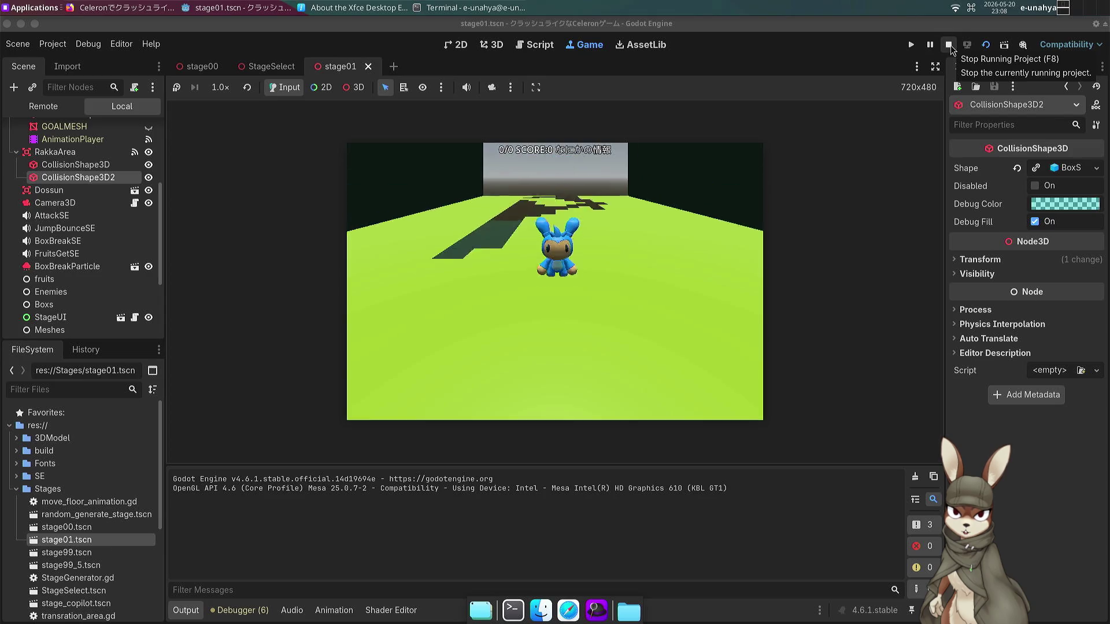
left_click(950, 45)
Undo the 6-unit Z move of RakkaArea's collision shape.
scroll(595, 304, "up", 7)
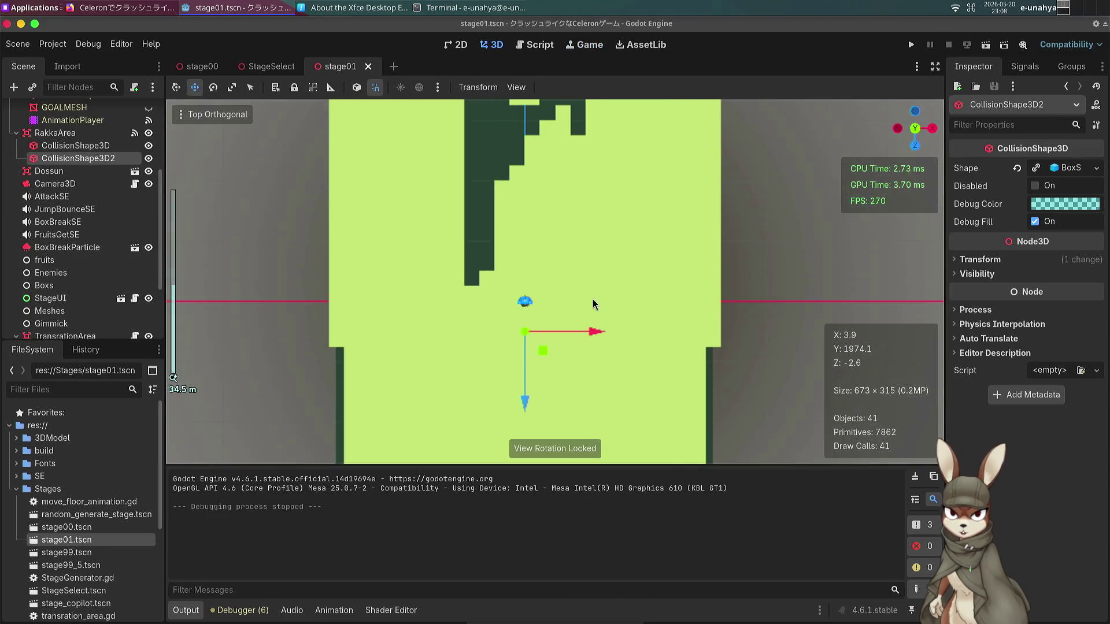
scroll(594, 303, "down", 5)
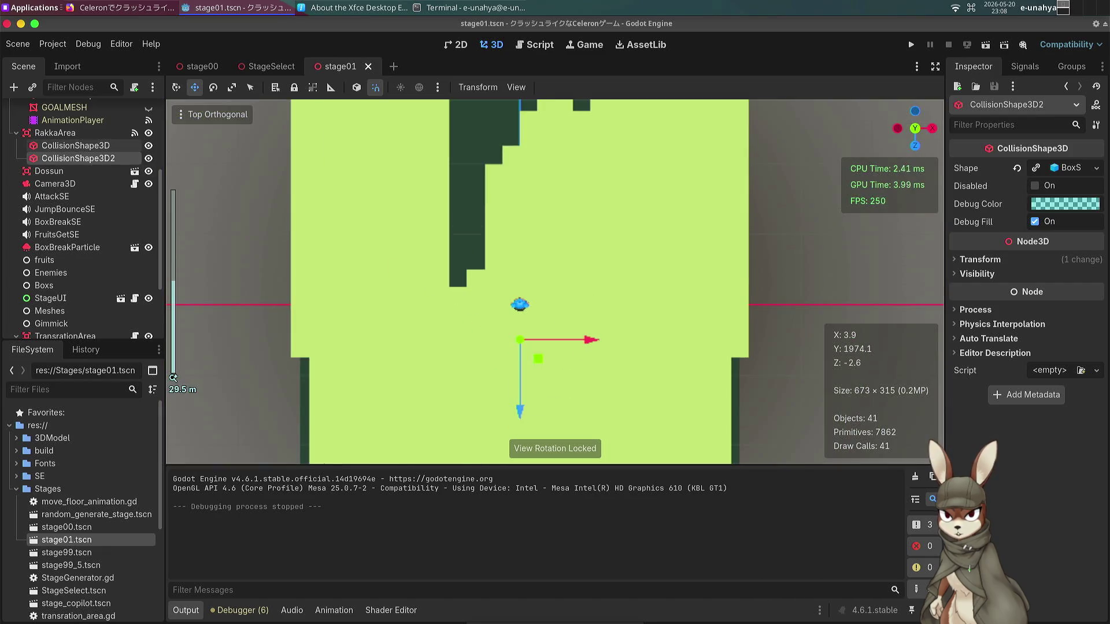
left_click(75, 146)
key("ctrl+z")
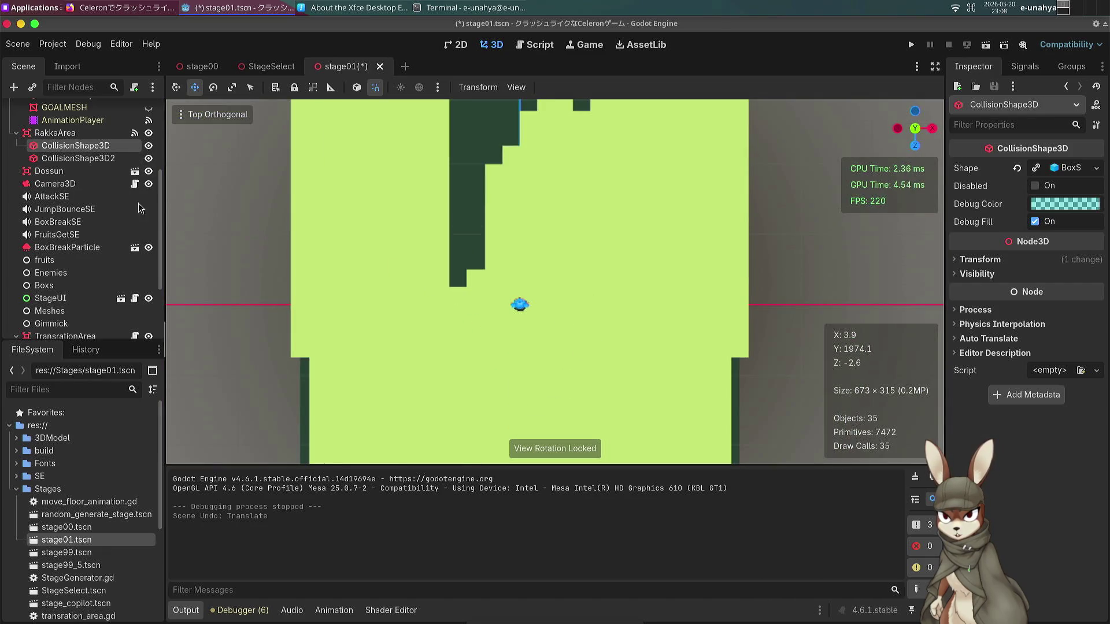
Duplicate ForestMesh2's collision shape, shift the copy 5 units along Z and 4 along X, then run.
scroll(84, 198, "up", 3)
scroll(84, 231, "down", 8)
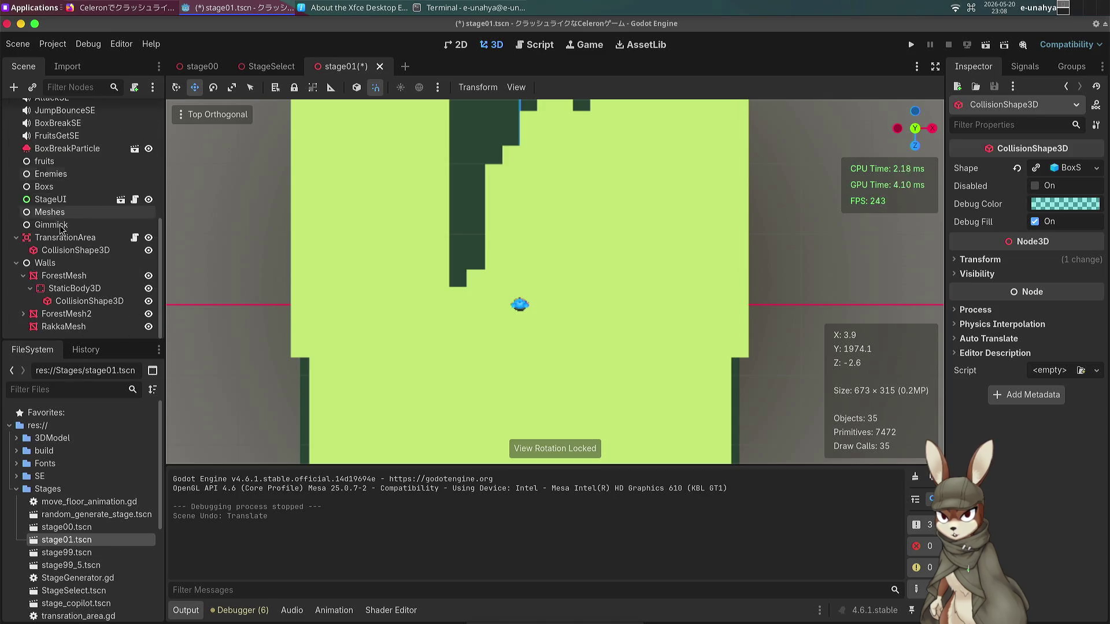
left_click(85, 302)
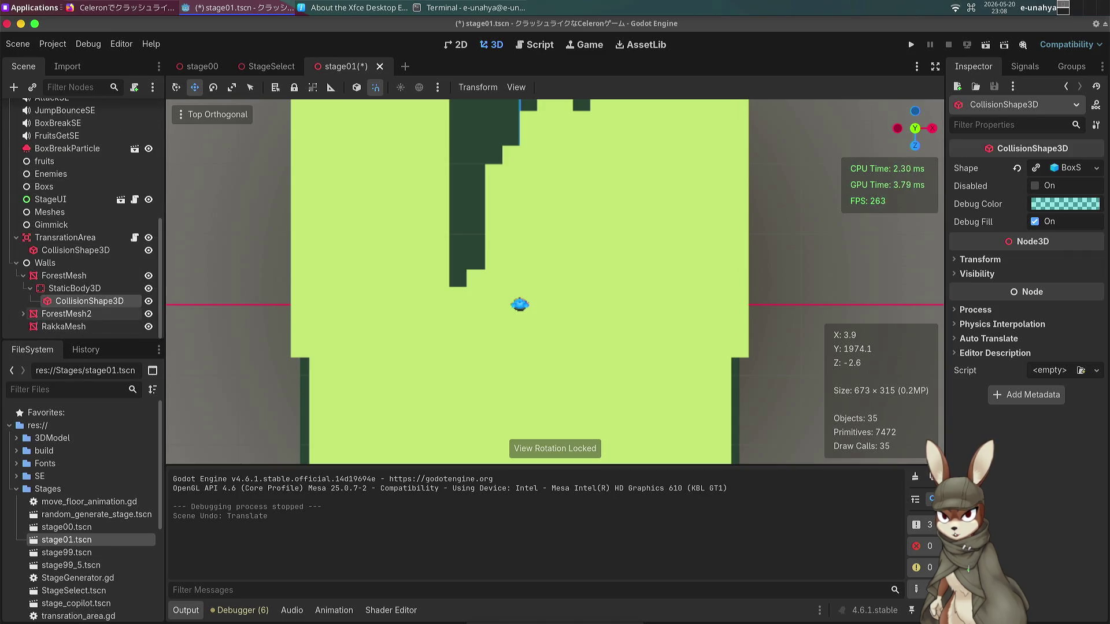
left_click(74, 327)
key("ctrl+v")
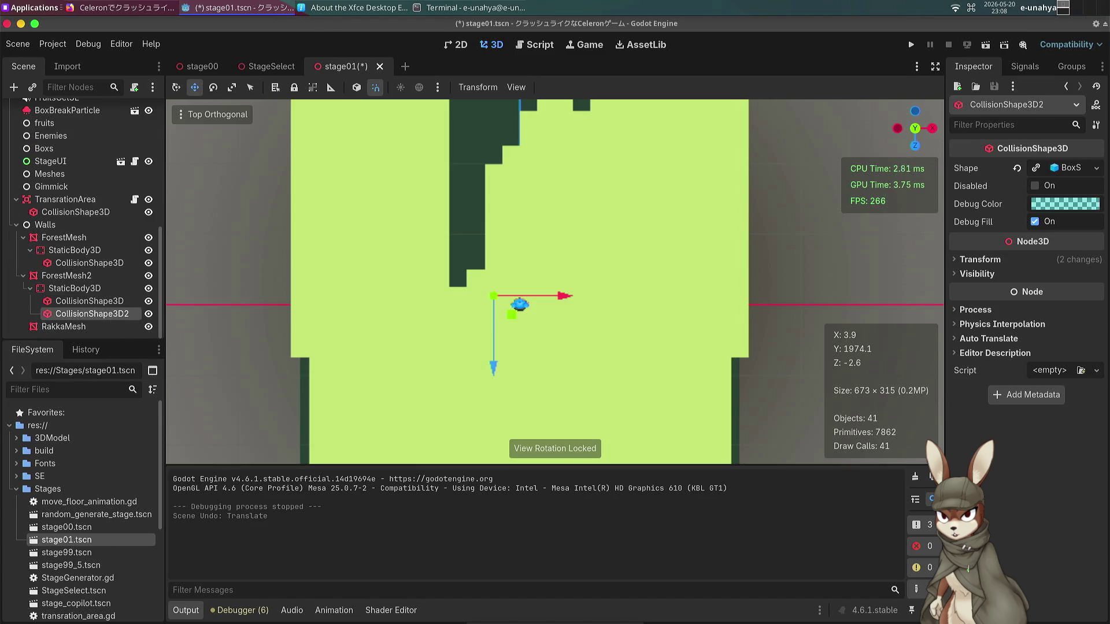
mouse_move(488, 374)
left_mouse_down()
mouse_move(492, 436)
mouse_move(493, 399)
left_mouse_up()
mouse_move(562, 331)
left_mouse_down()
mouse_move(596, 332)
mouse_move(588, 338)
left_mouse_up()
left_click_drag(515, 405, 520, 420)
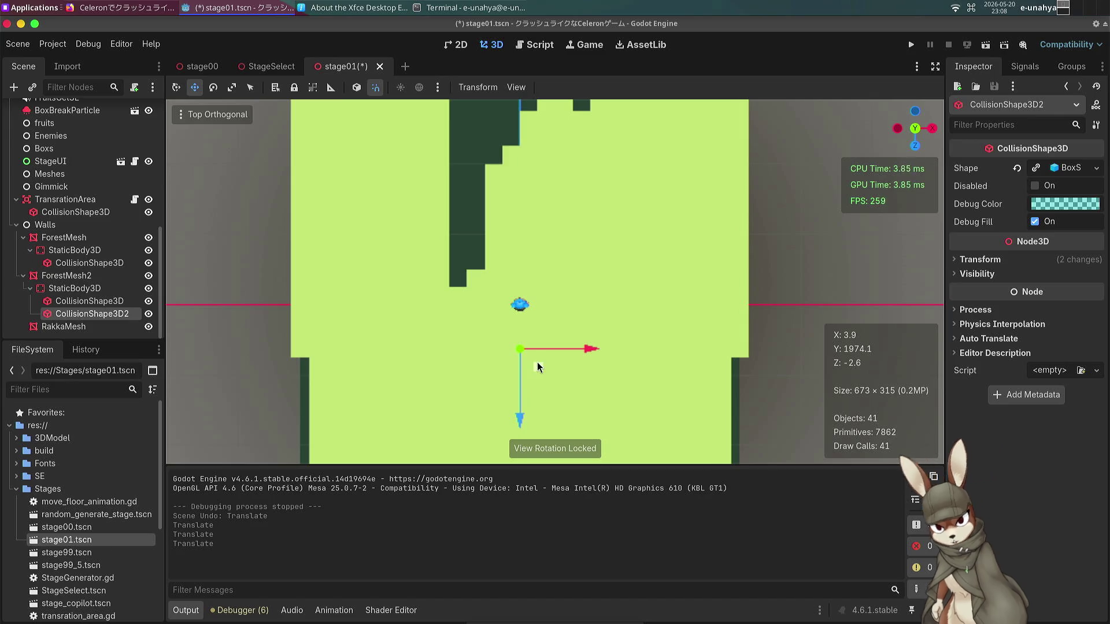
key("F6")
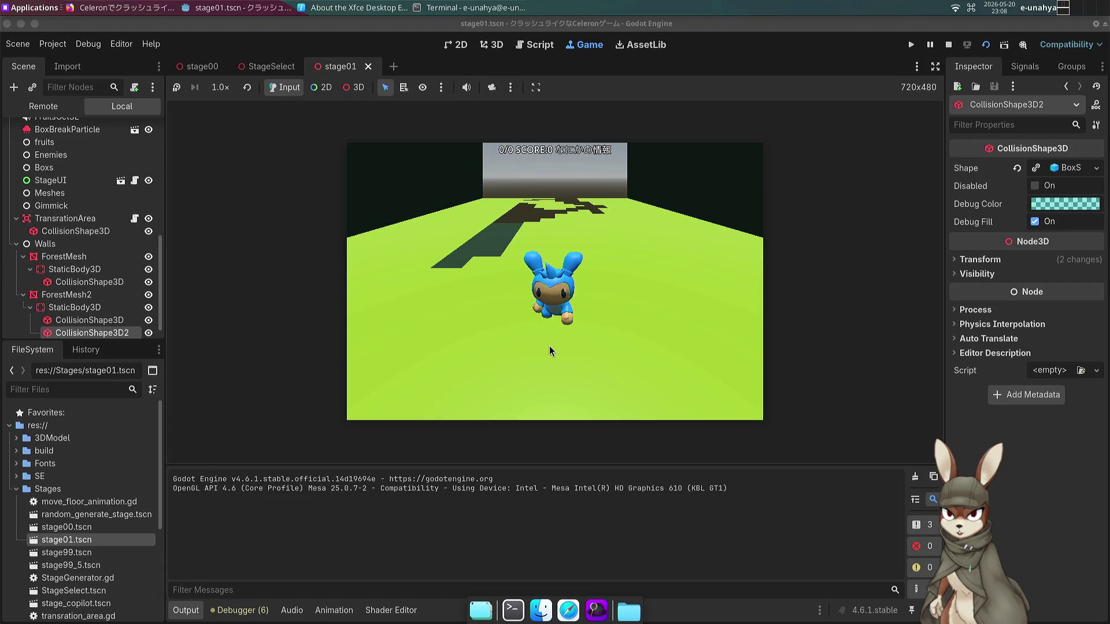
Run the character forward along the course, steering right to follow its turns.
key("Up")
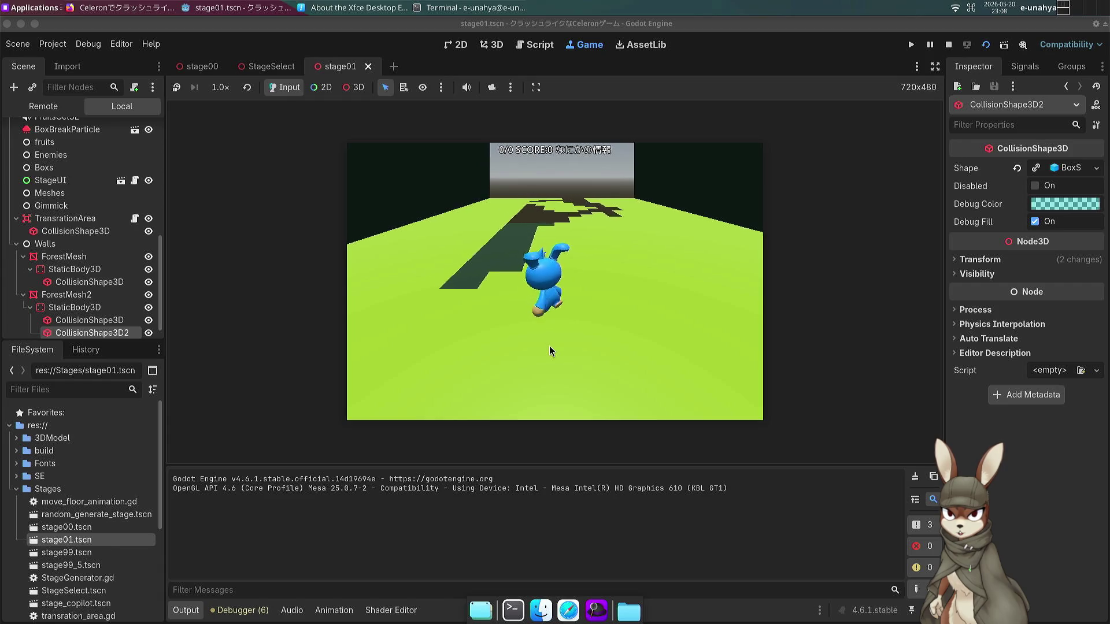
key("Right")
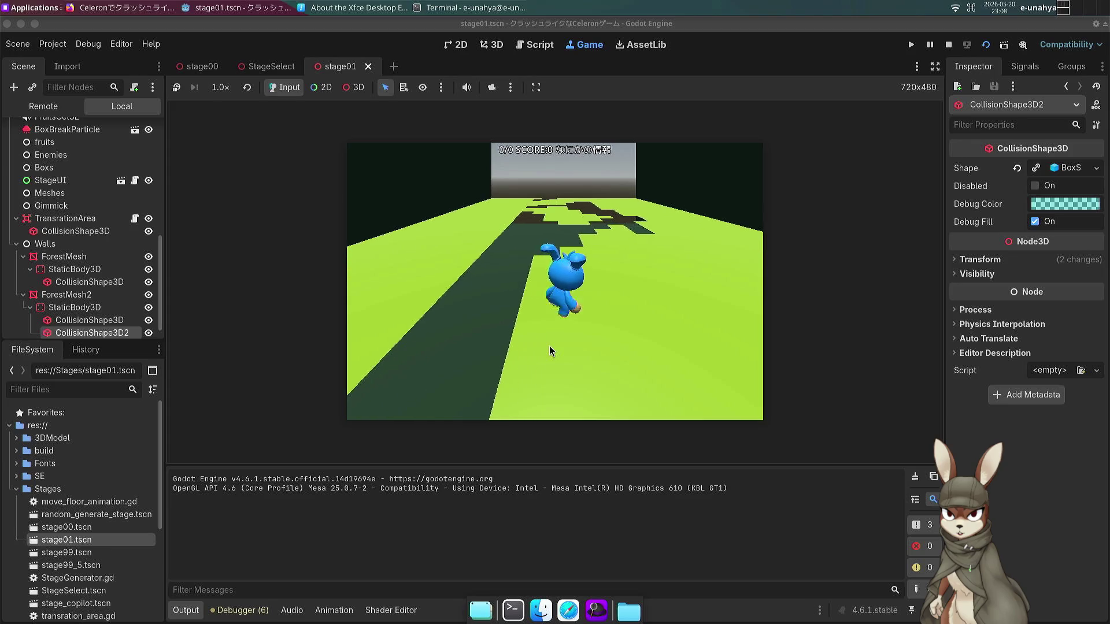
key("Up")
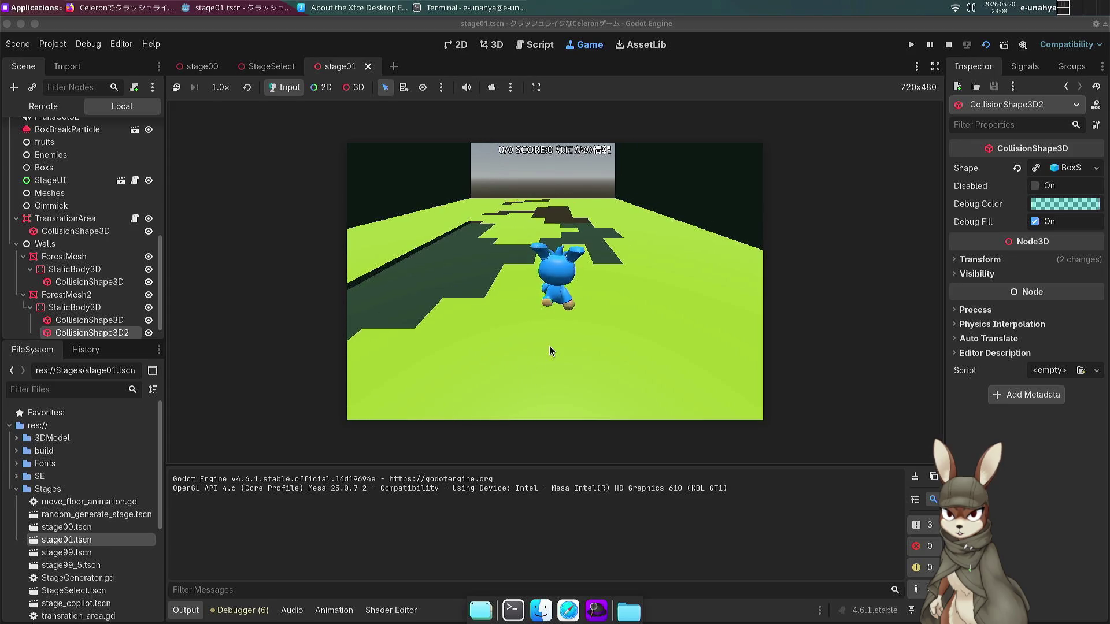
key("Up")
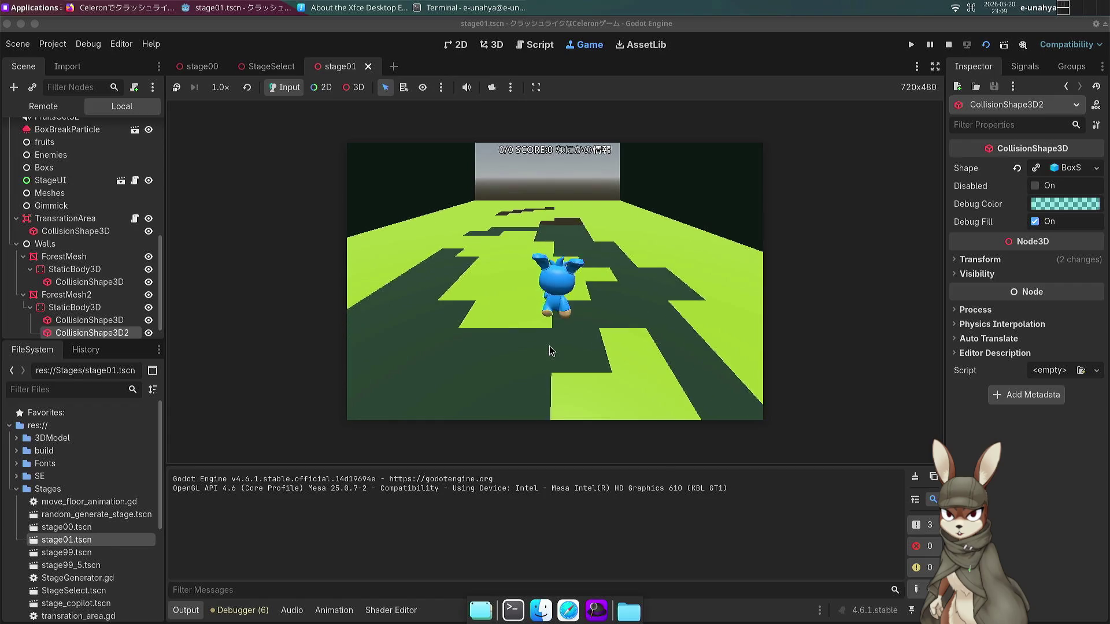
key("Up")
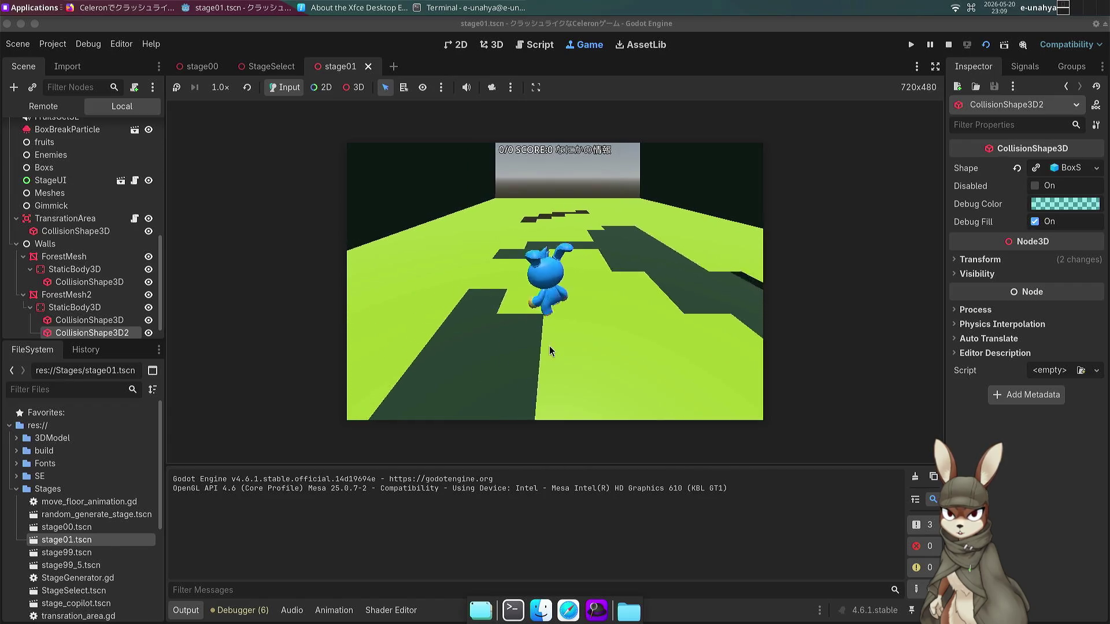
key("Up")
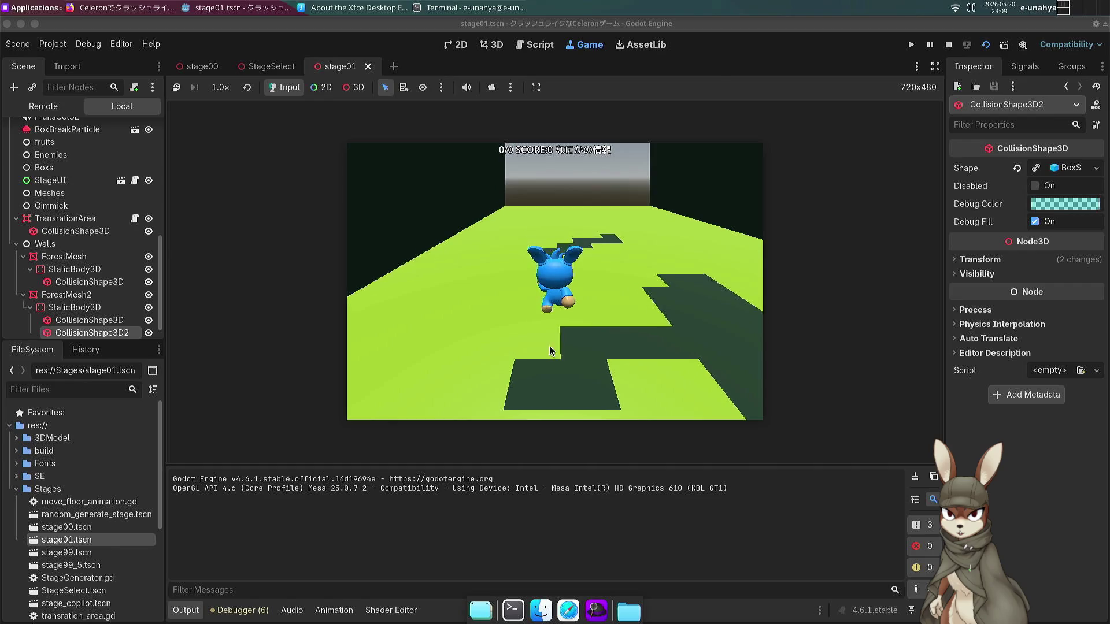
key("Up")
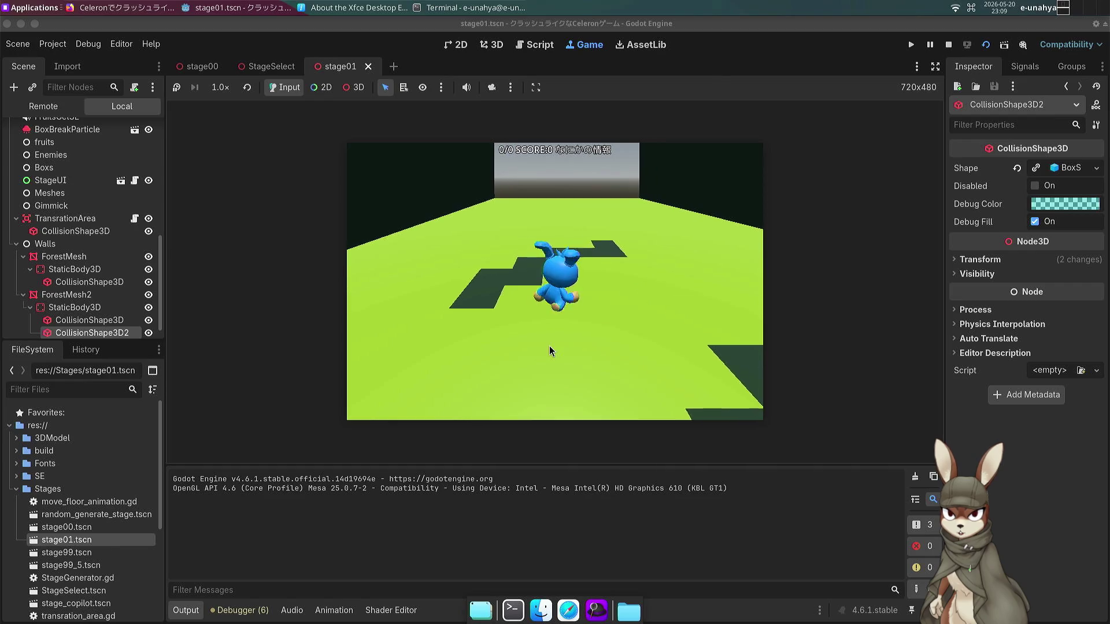
Run the character back toward the camera and forward again, then stop the game.
key("Down")
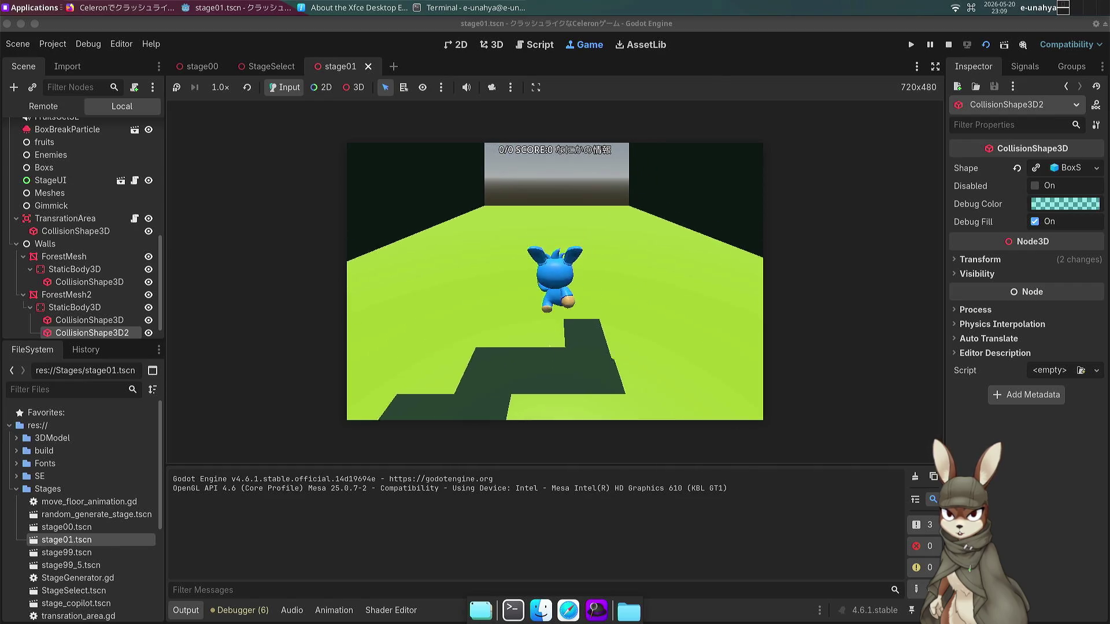
key("Down")
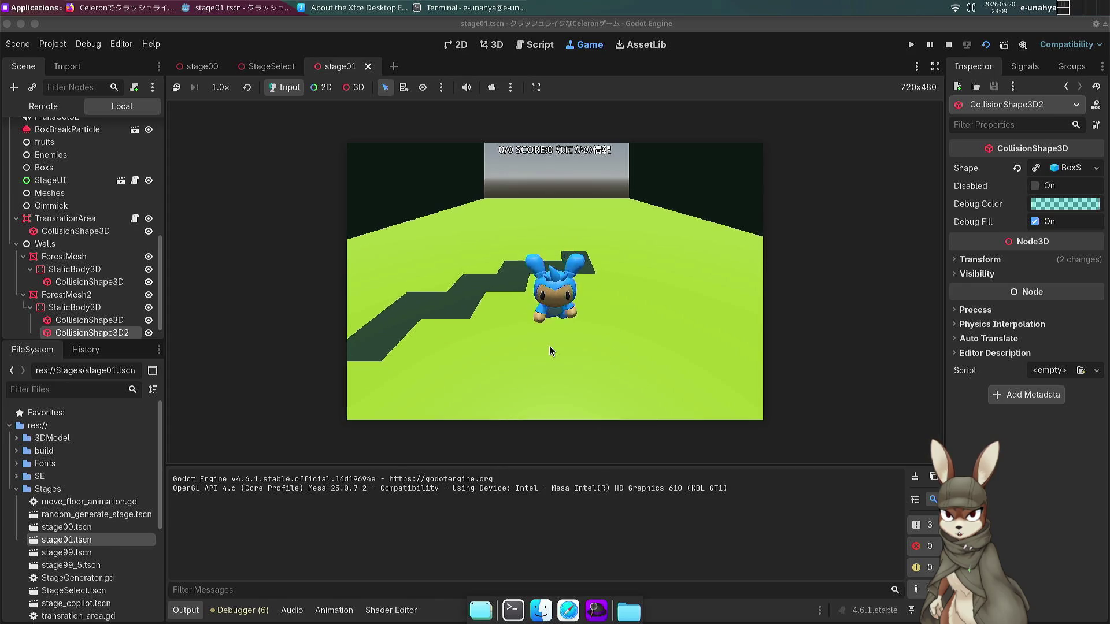
key("Up")
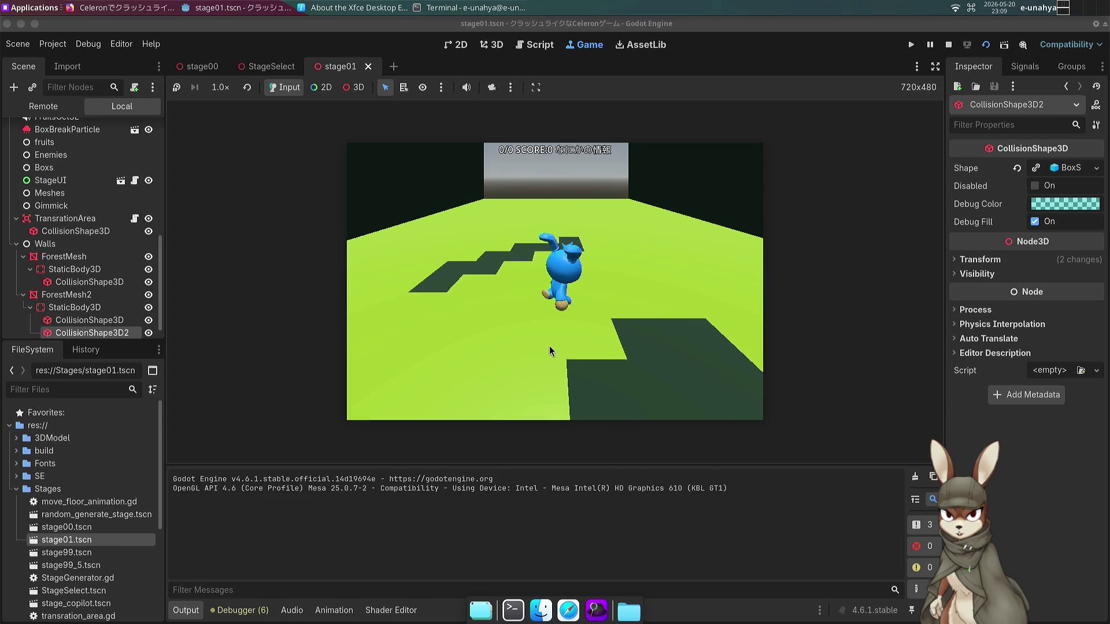
key("Up")
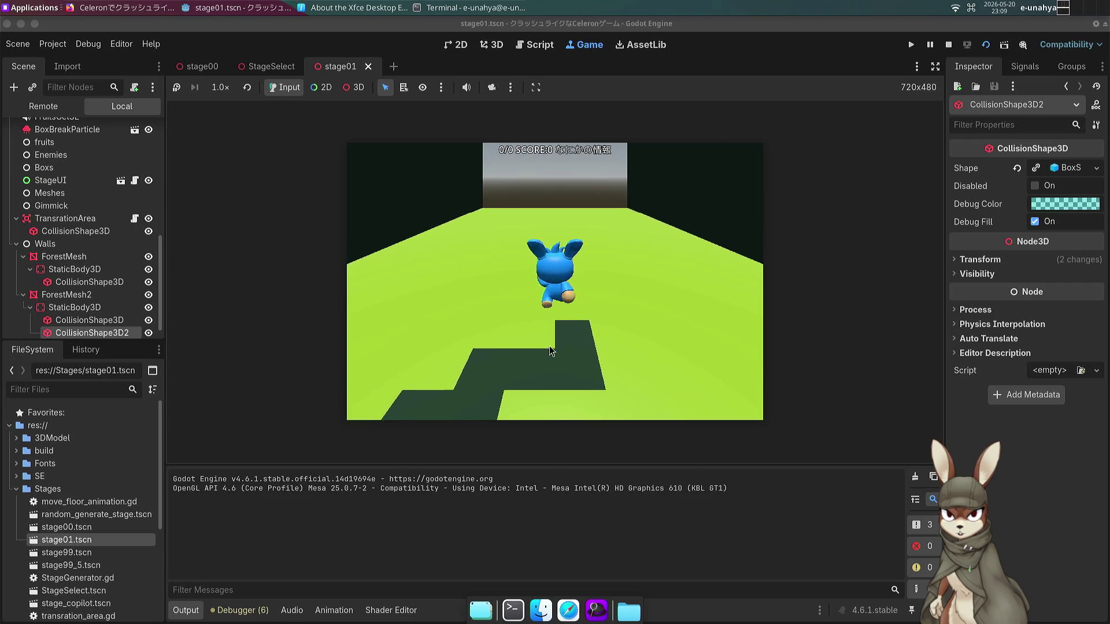
key("Down")
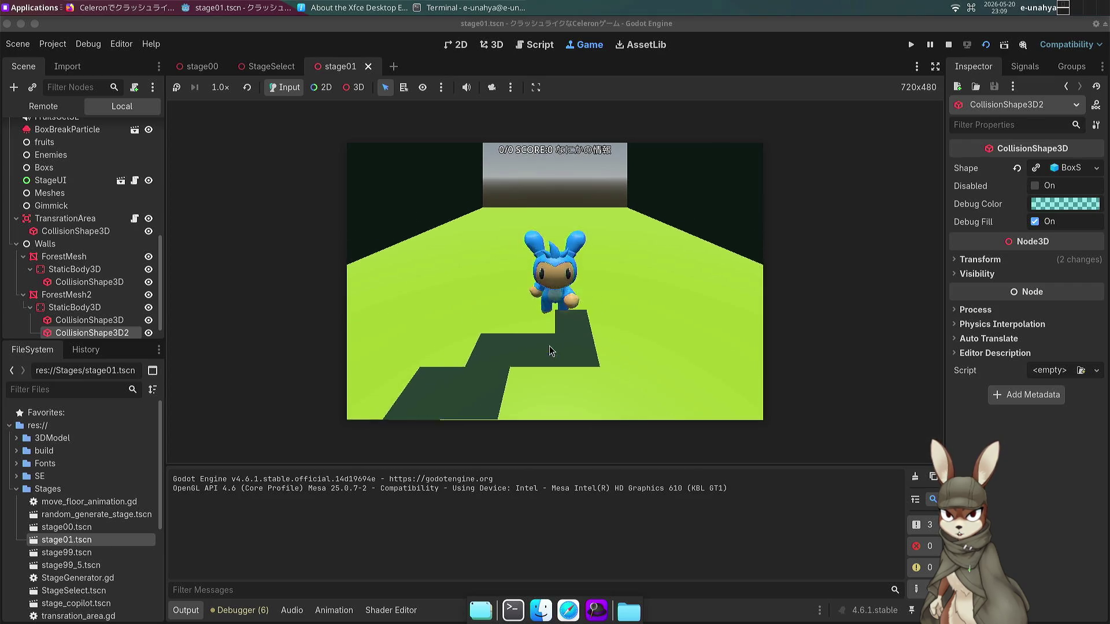
key("Right")
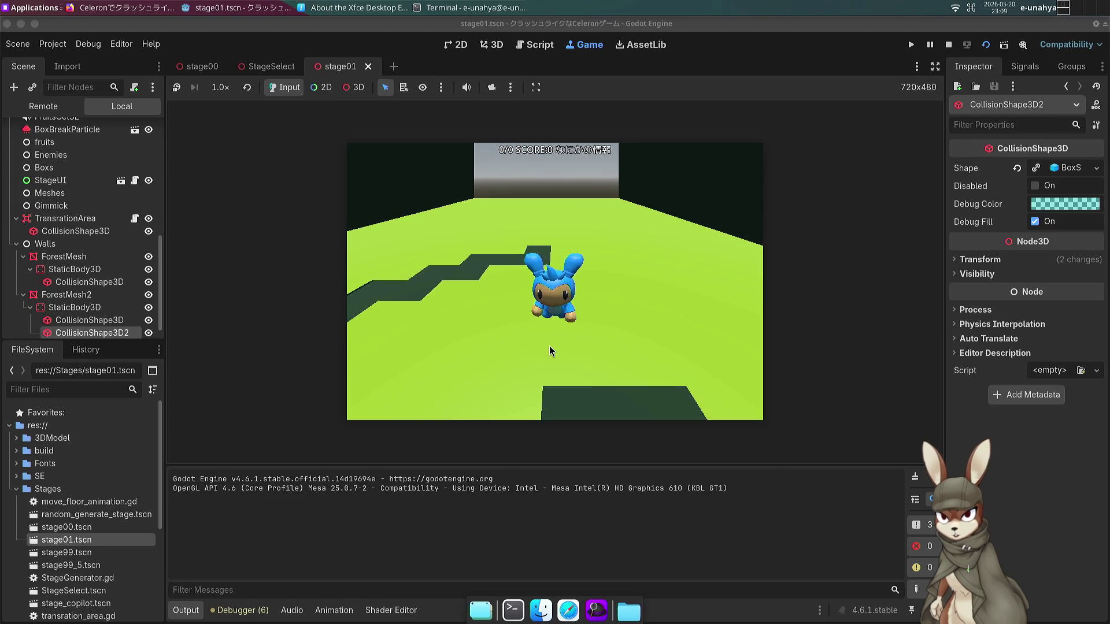
key("Up")
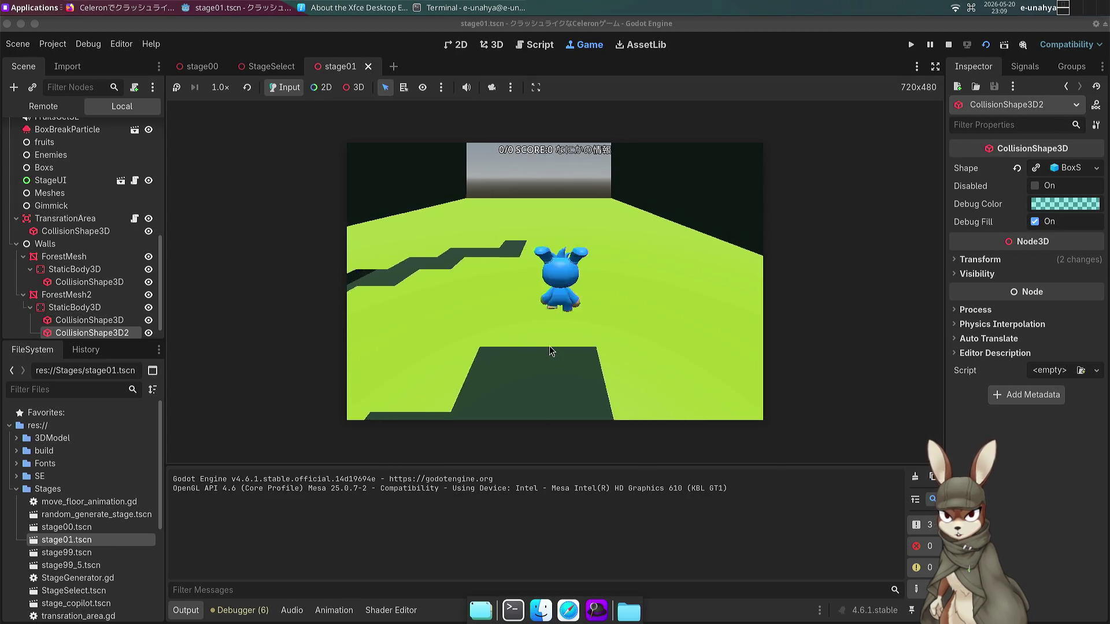
key("Down")
left_click(948, 44)
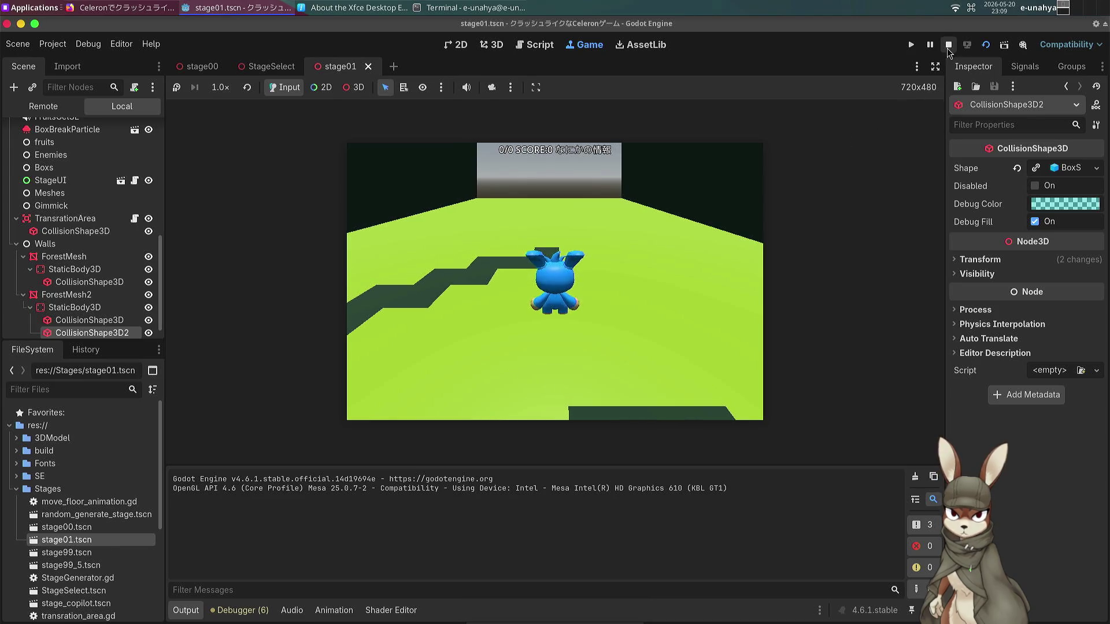
Select StageMap and erase two grass tiles at the end of the path.
scroll(534, 255, "up", 10)
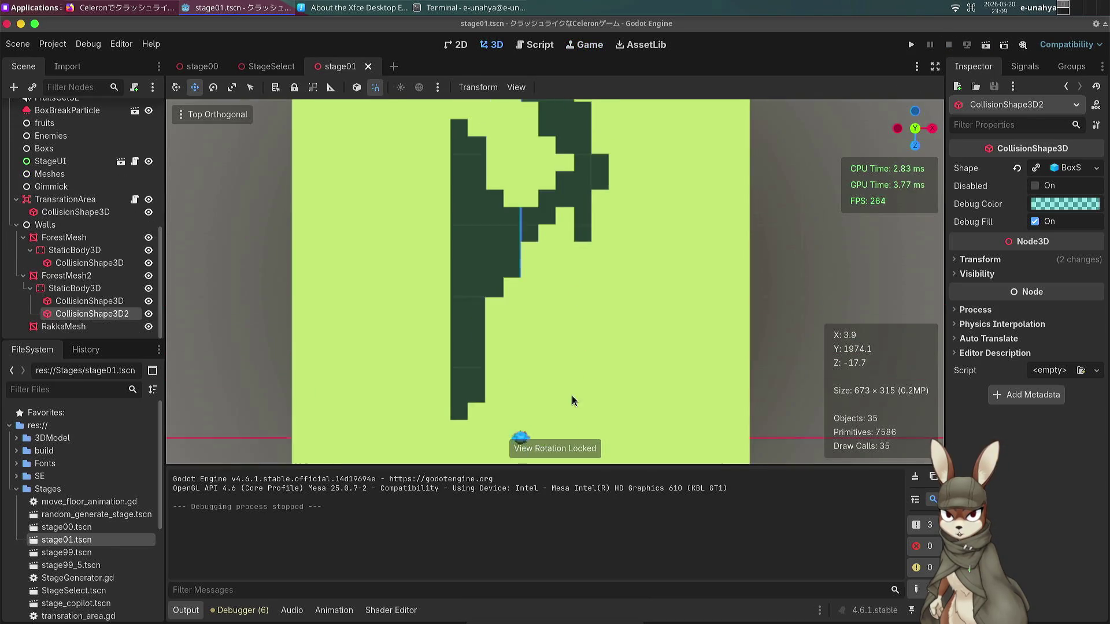
scroll(535, 255, "up", 3)
scroll(520, 294, "down", 3)
scroll(106, 252, "up", 10)
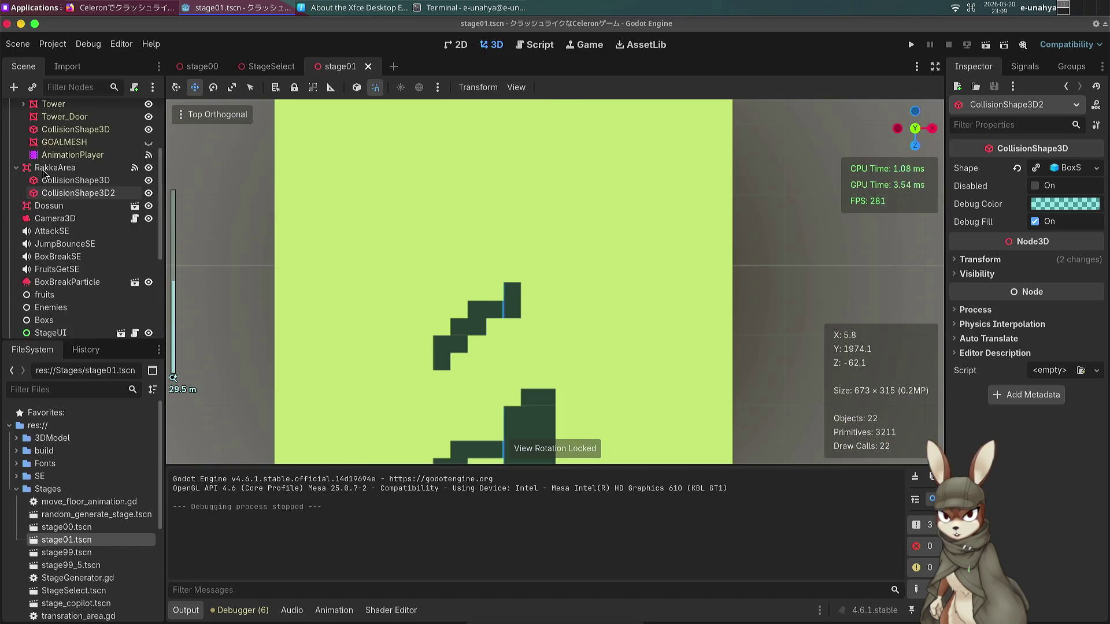
left_click(54, 161)
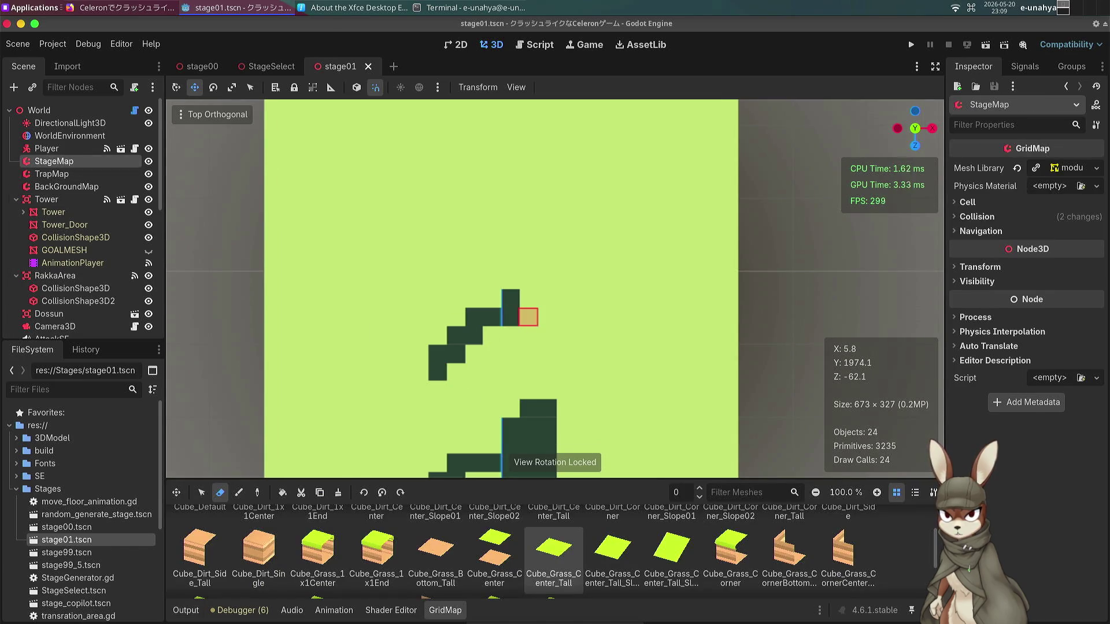
left_click(532, 317)
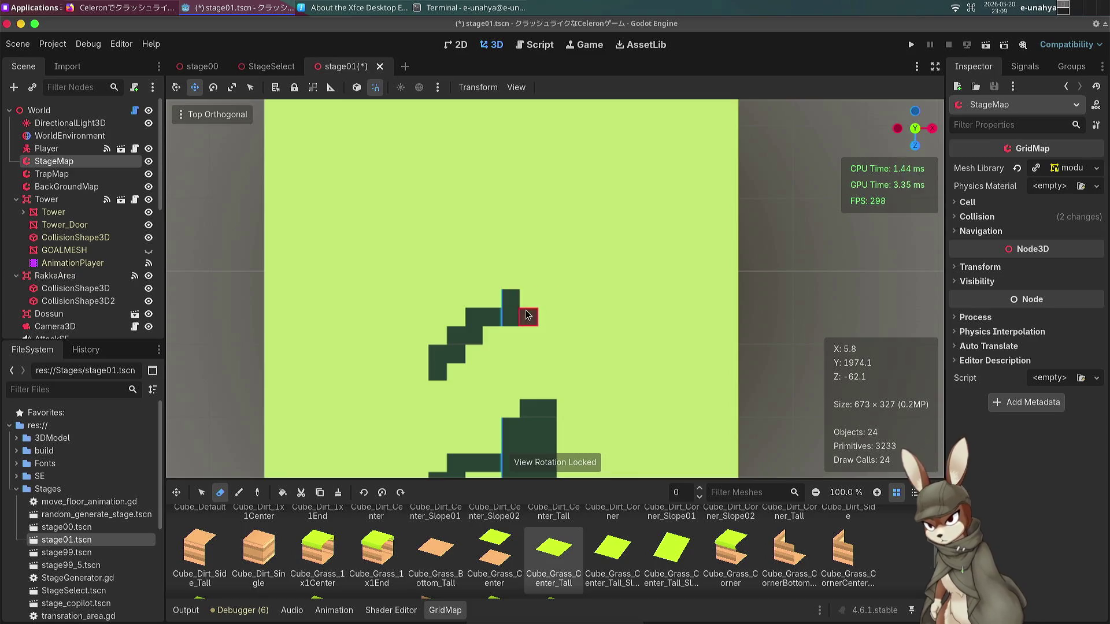
left_click(531, 308)
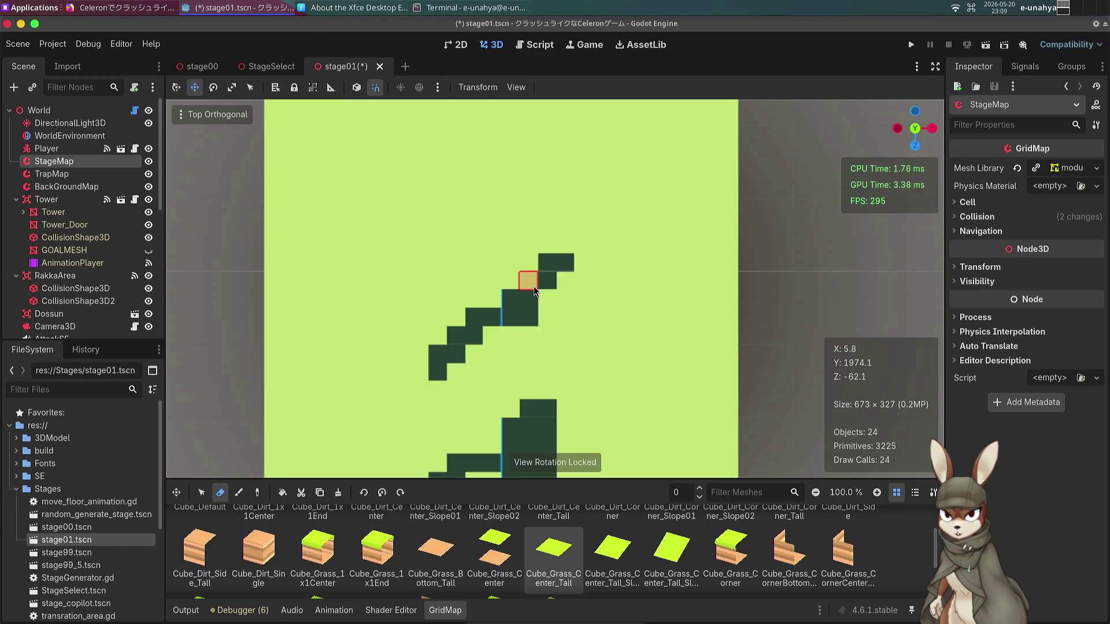
Erase a diagonal run of grass tiles, save stage01, and open the StageSelect scene.
scroll(435, 330, "down", 5)
scroll(501, 377, "up", 6)
left_click_drag(417, 194, 502, 258)
scroll(492, 312, "down", 5)
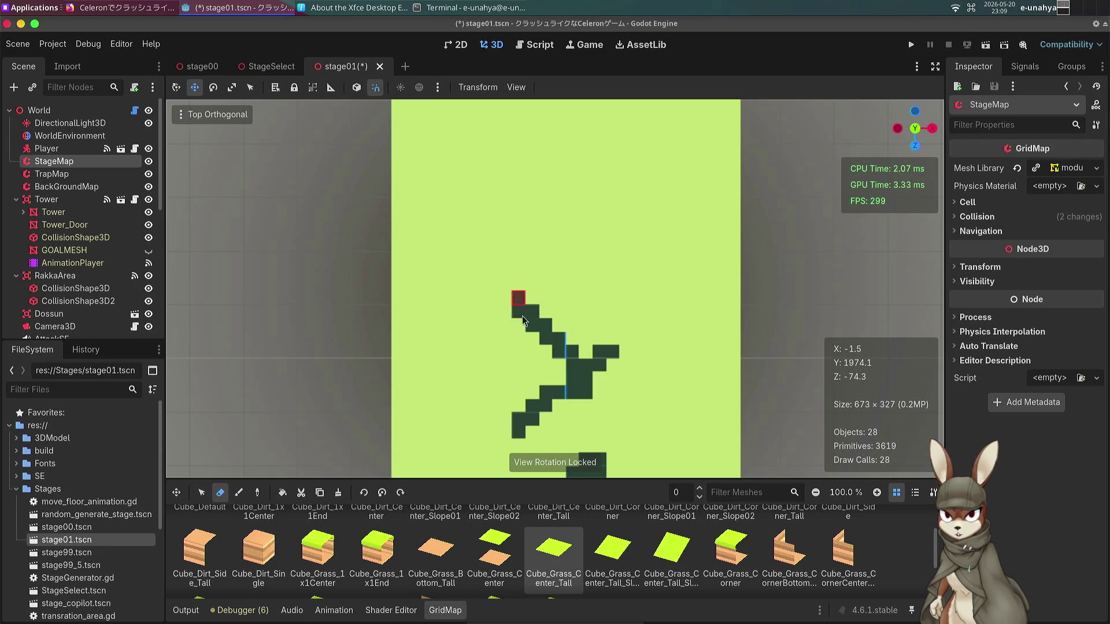
key("ctrl+s")
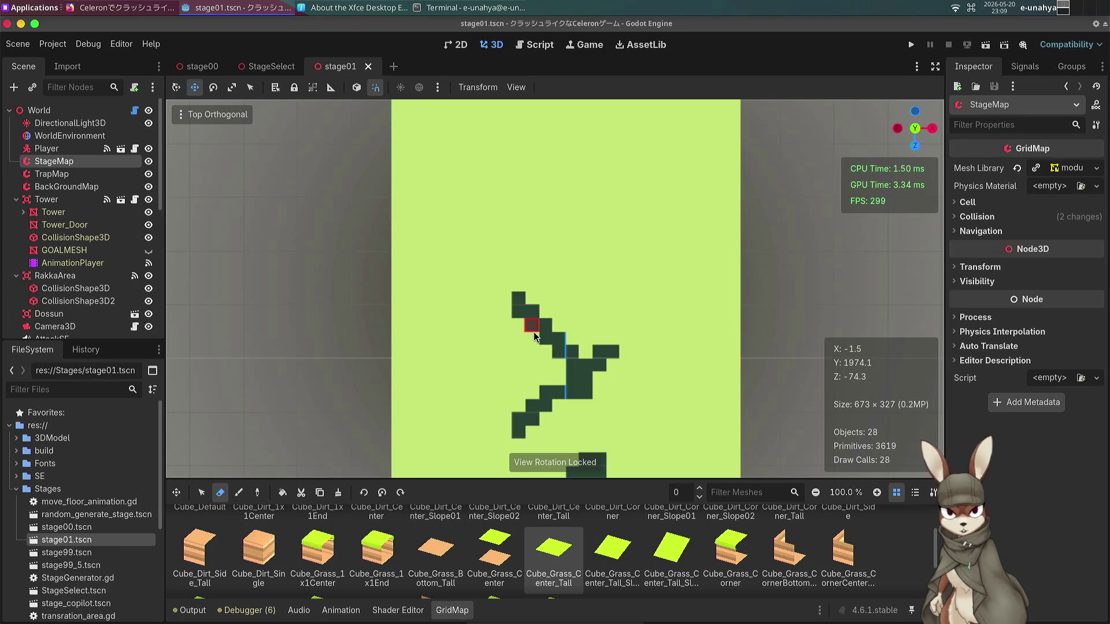
mouse_move(545, 286)
left_mouse_down()
mouse_move(513, 330)
mouse_move(474, 199)
left_mouse_up()
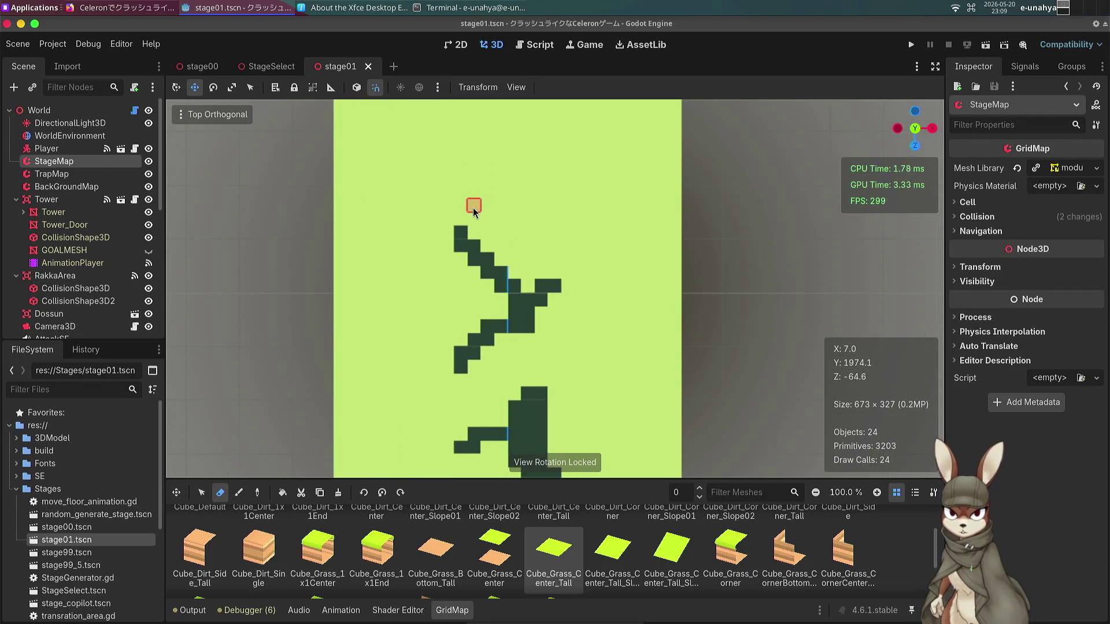
key("ctrl+s")
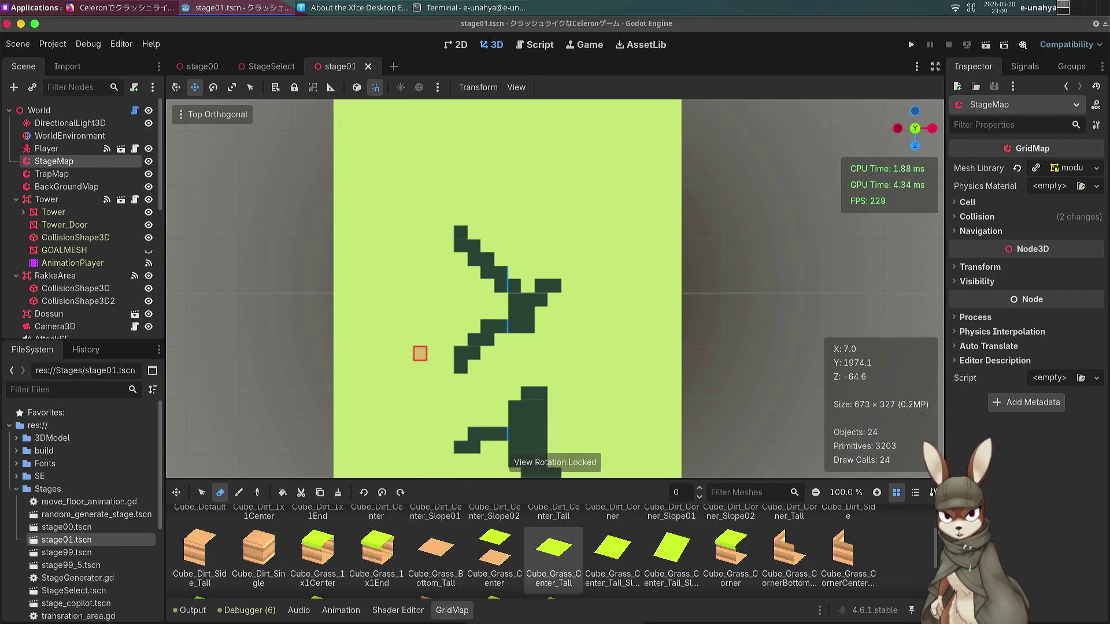
scroll(30, 488, "down", 3)
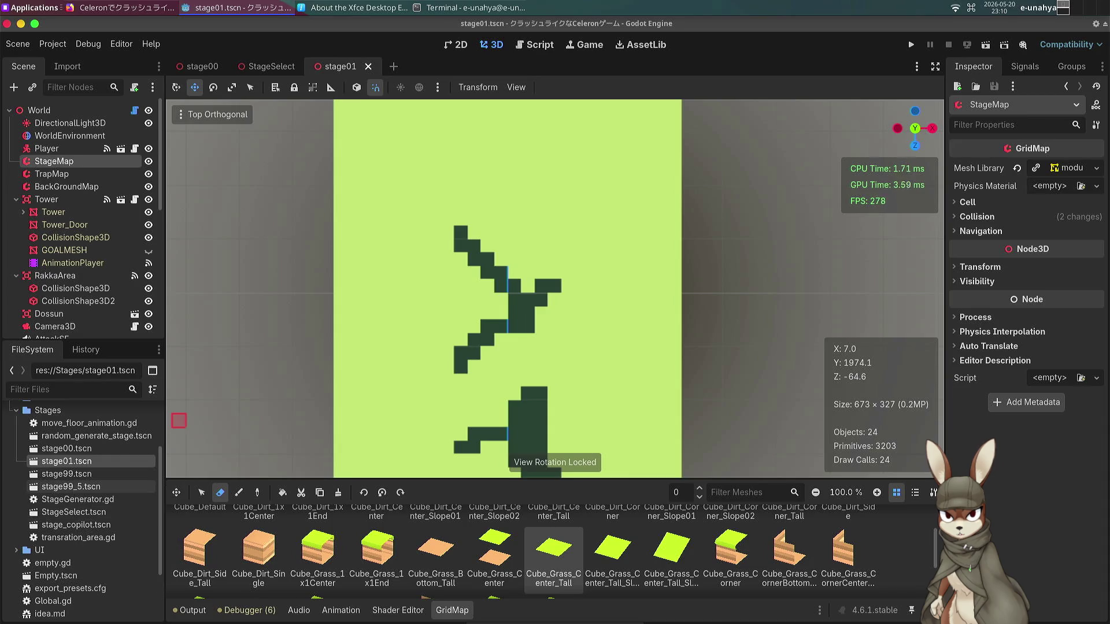
double_click(73, 513)
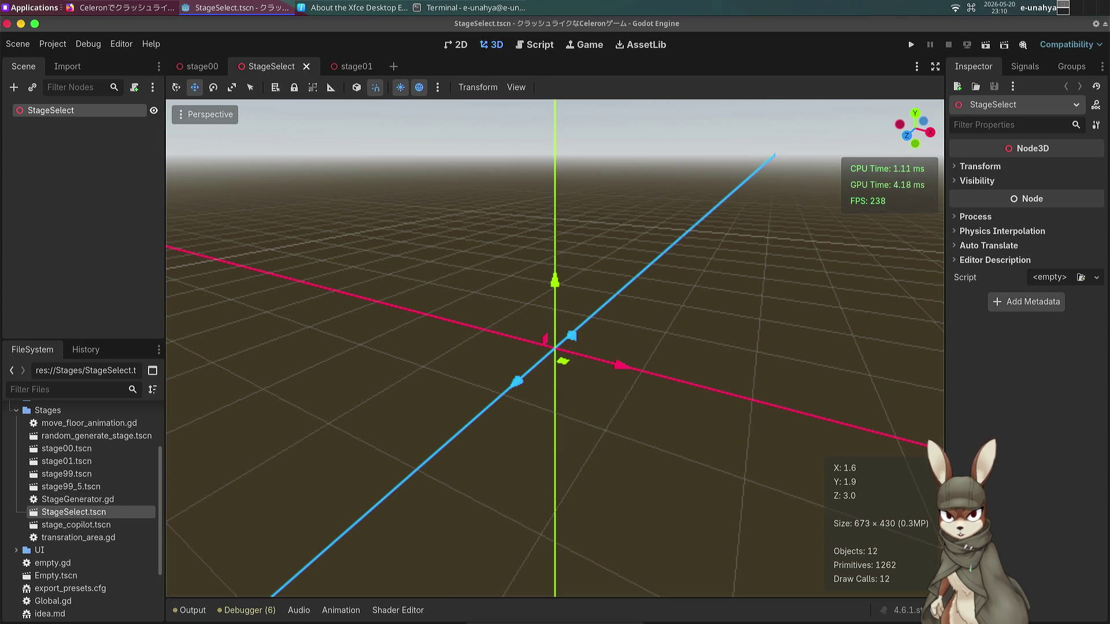
Add a GridMap node to the StageSelect scene.
key("ctrl+a")
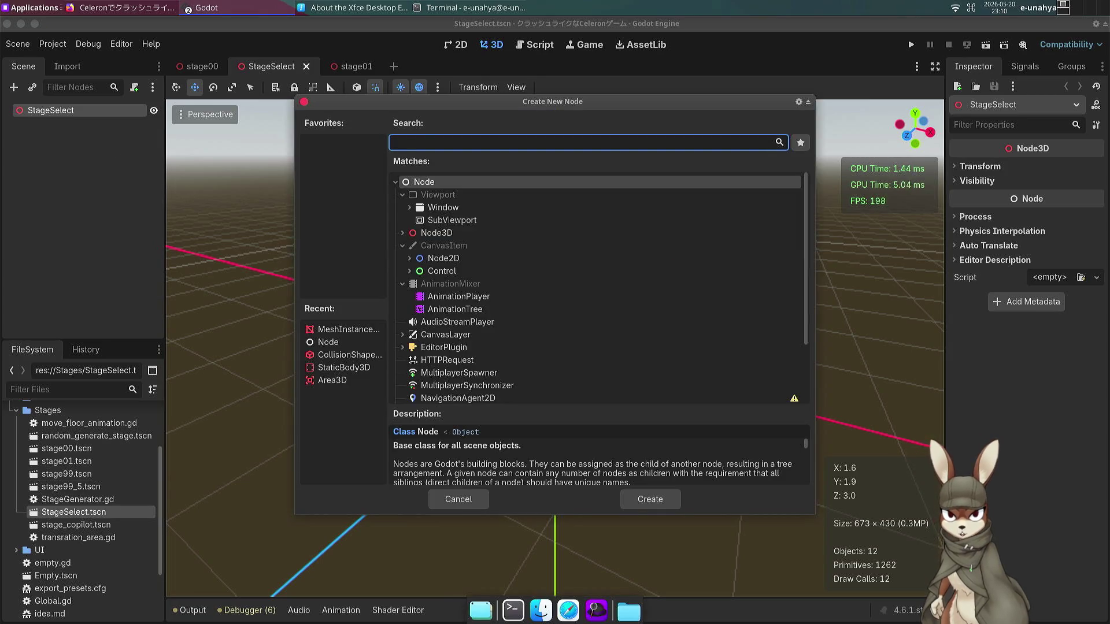
type("gridm")
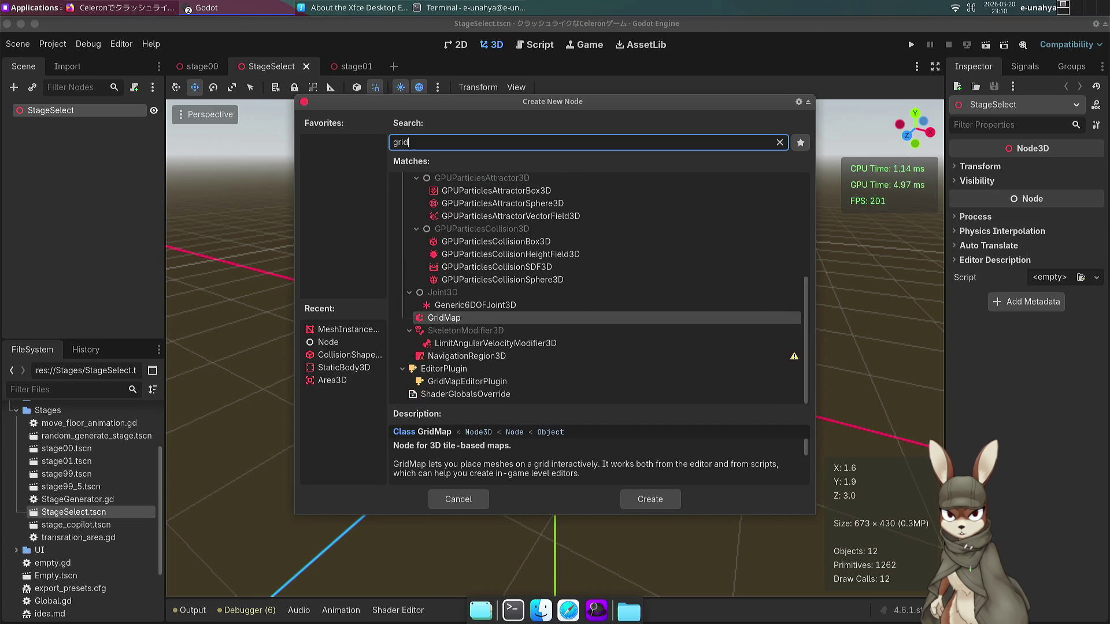
key("Return")
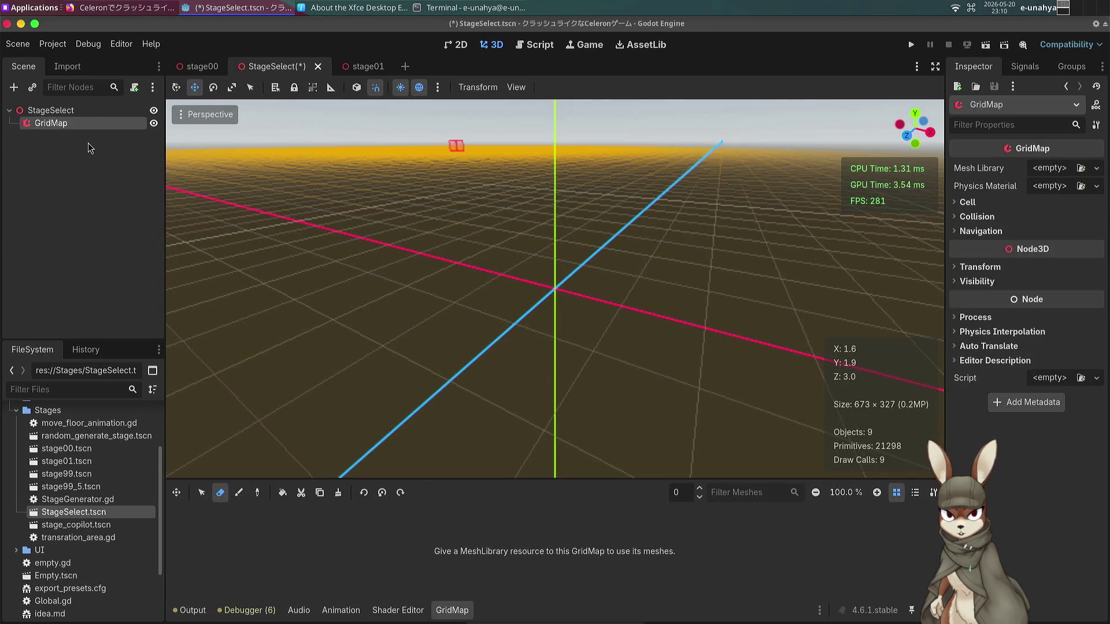
Assign modular_platforms.meshlib as the GridMap's mesh library, replacing the initially loaded Natures.tres.
left_click(1041, 168)
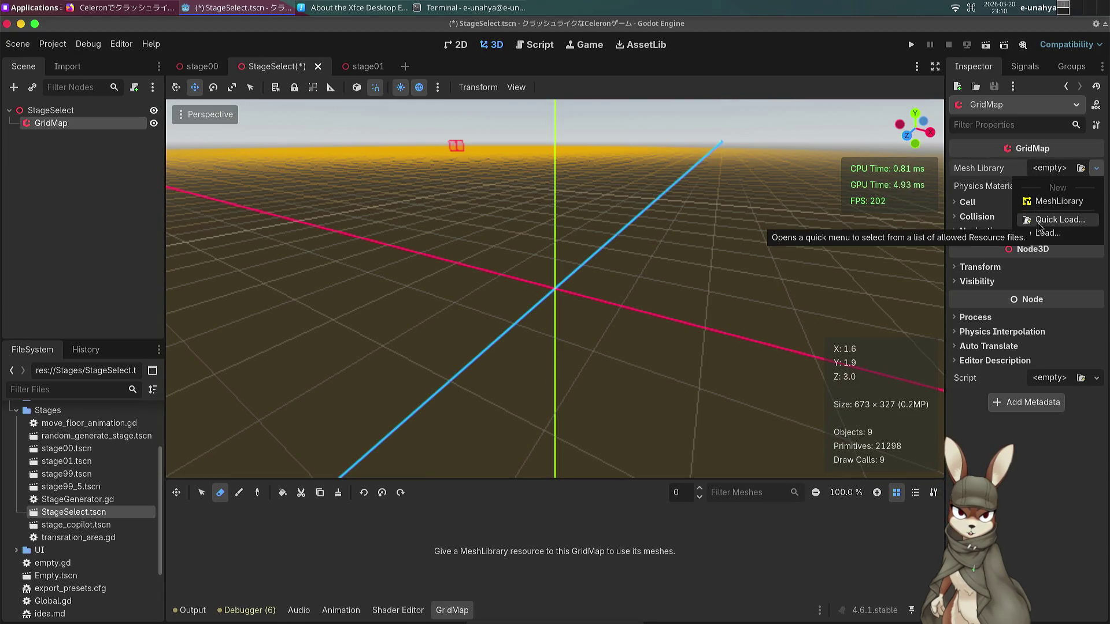
left_click(1043, 224)
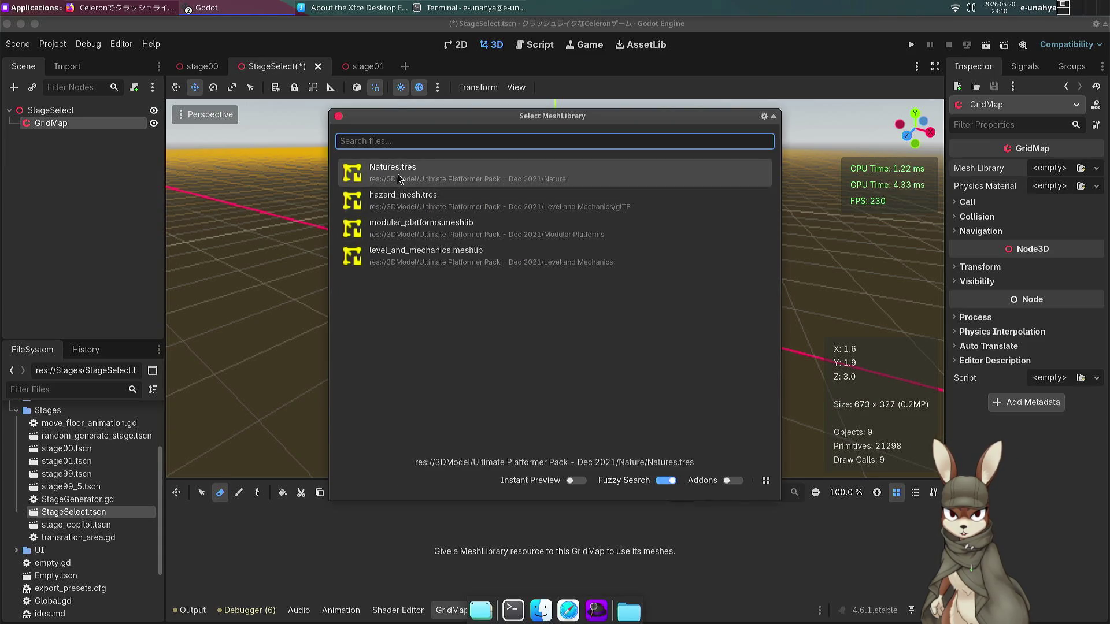
key("Return")
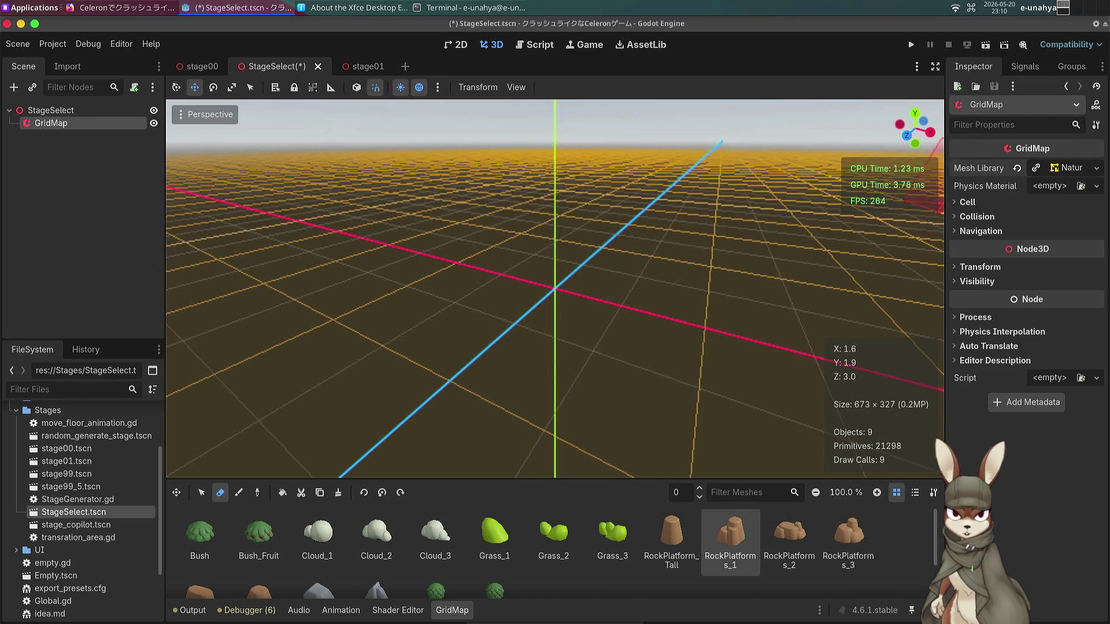
left_click(1018, 169)
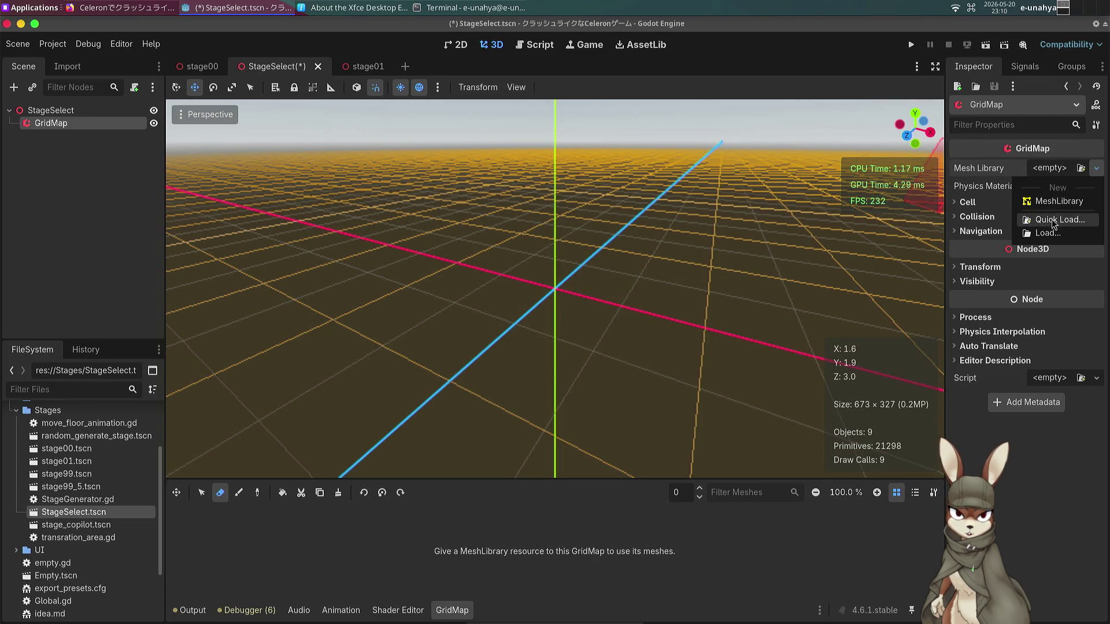
left_click(1058, 220)
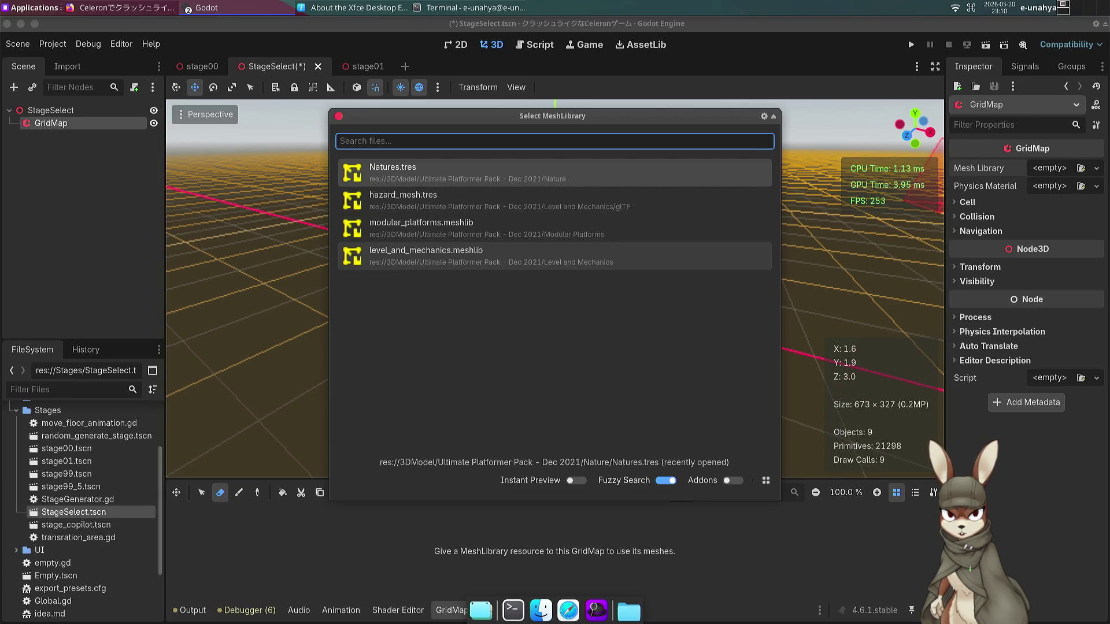
left_click(417, 228)
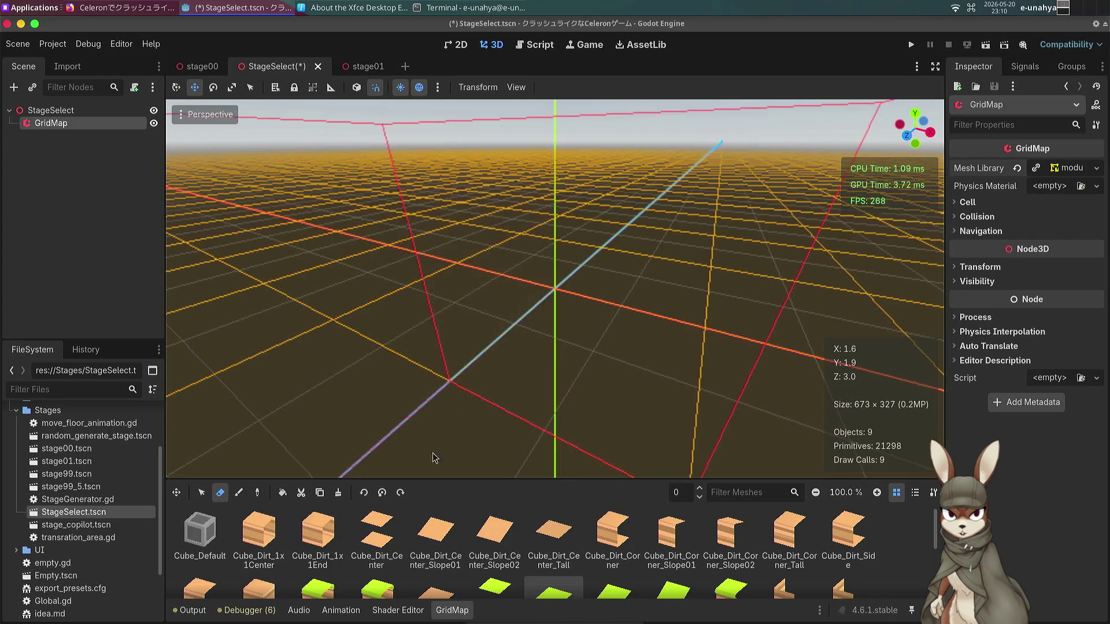
Box-select a square area of the grid and fill it with Cube_Grass_Center_Tall tiles.
scroll(407, 323, "down", 10)
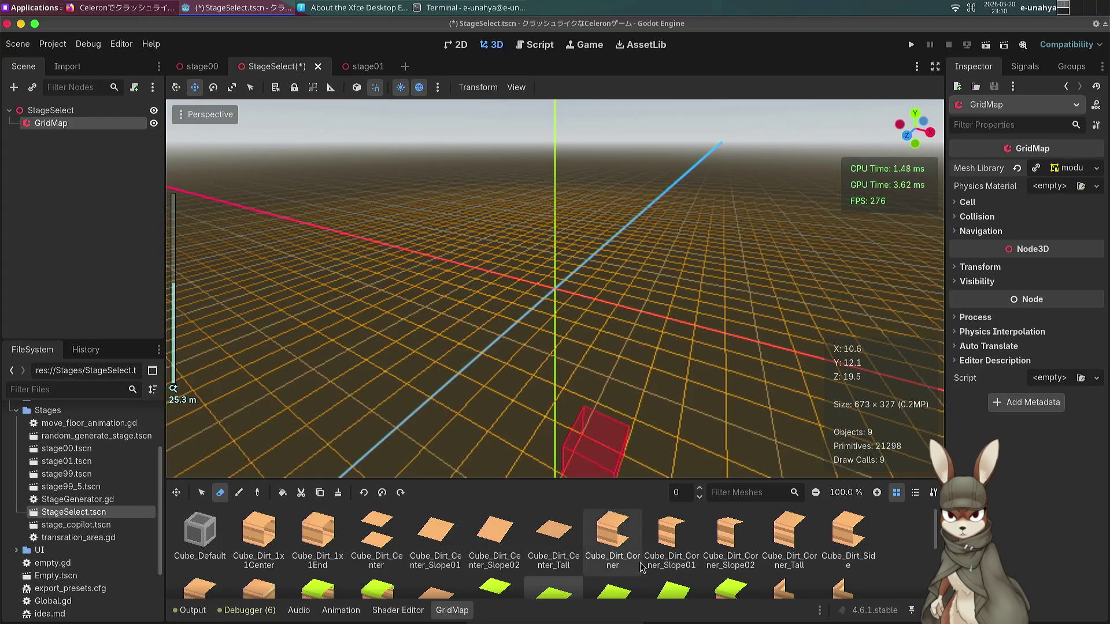
scroll(508, 564, "down", 3)
scroll(506, 564, "down", 1)
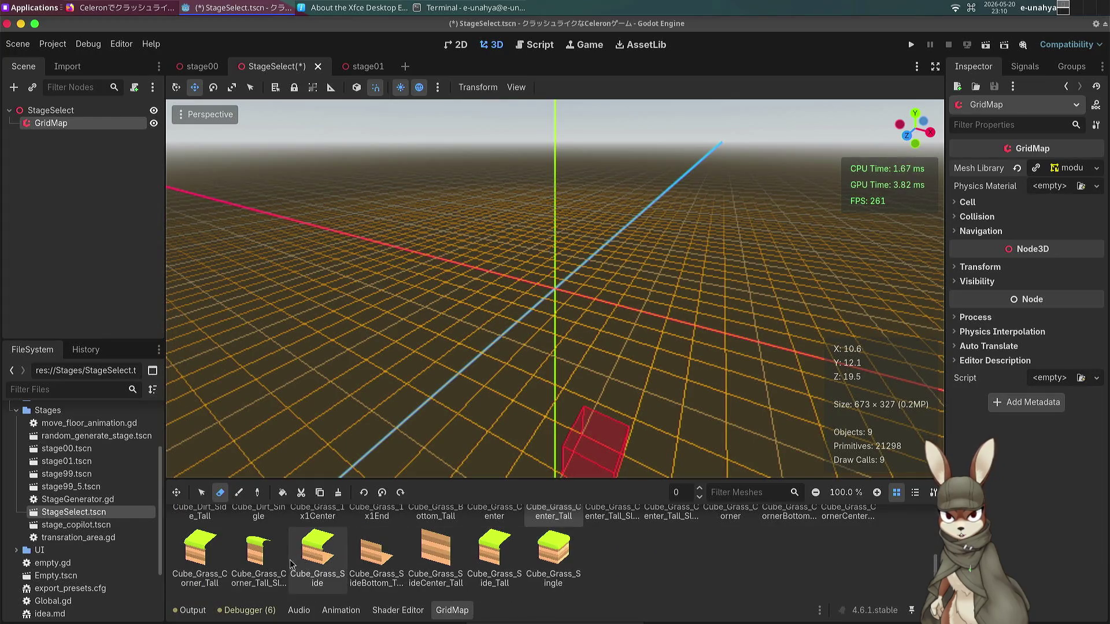
scroll(243, 564, "up", 2)
scroll(243, 564, "up", 1)
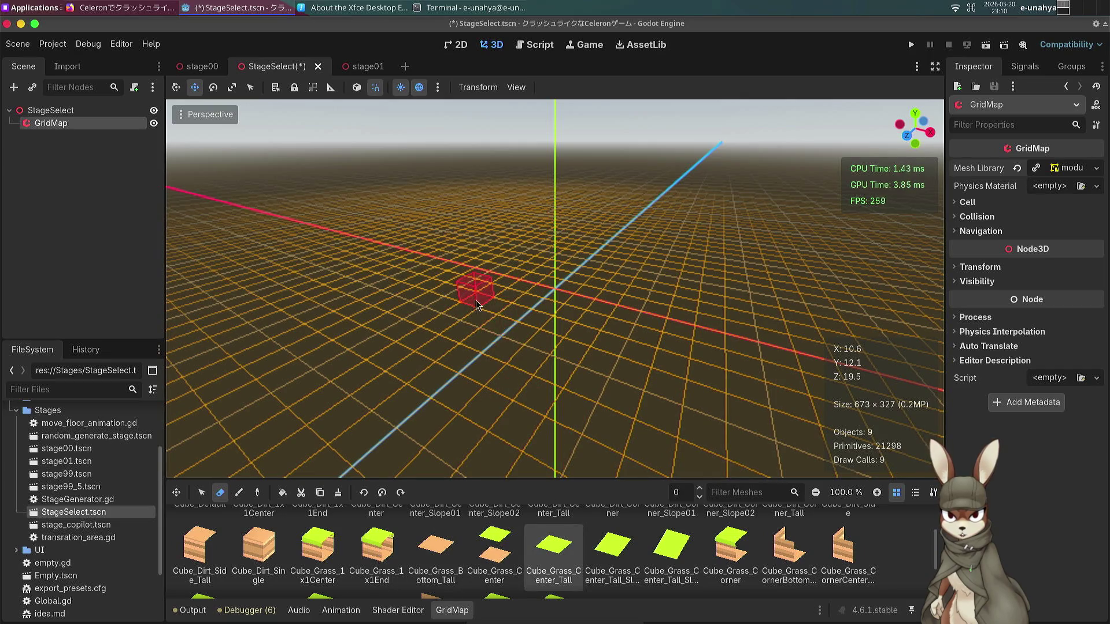
key("q")
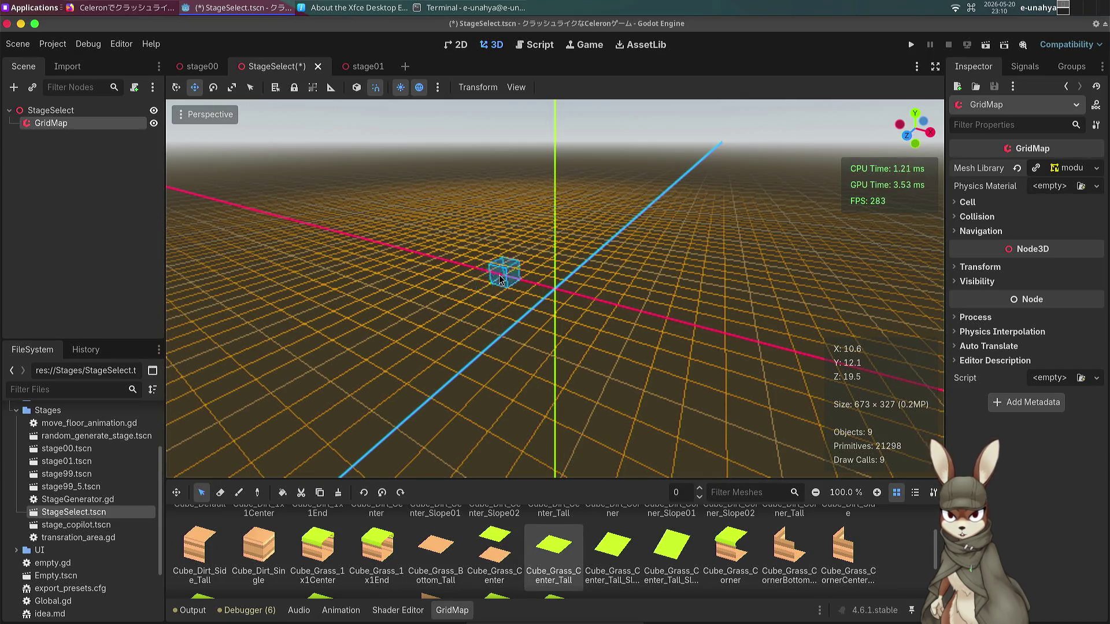
left_click_drag(485, 257, 485, 258)
left_click_drag(478, 220, 654, 363)
key("ctrl+f")
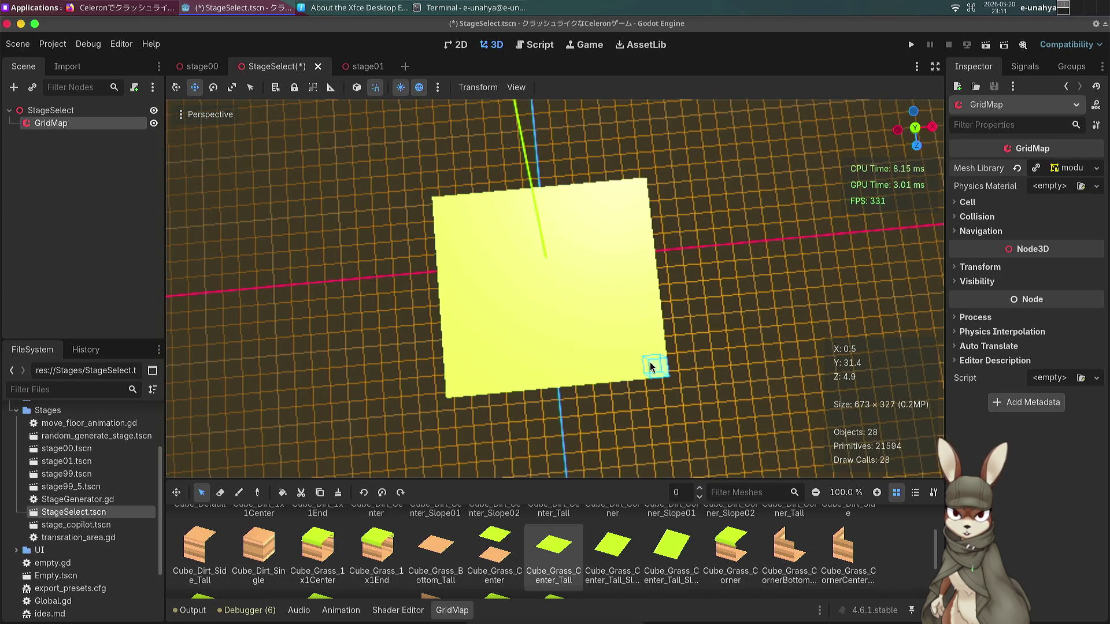
Fill a block of empty cells beside the grass patch with grass tiles.
scroll(641, 376, "up", 5)
key("KP_4")
key("KP_4")
key("KP_4")
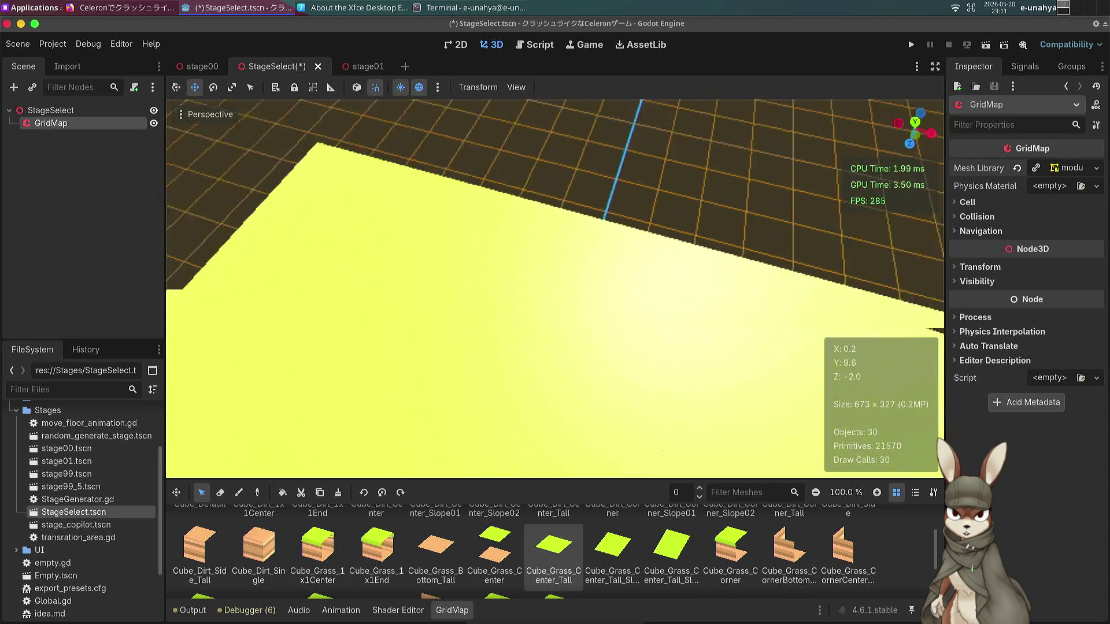
key("KP_4")
key("KP_4")
key("KP_4")
key("KP_8")
key("KP_8")
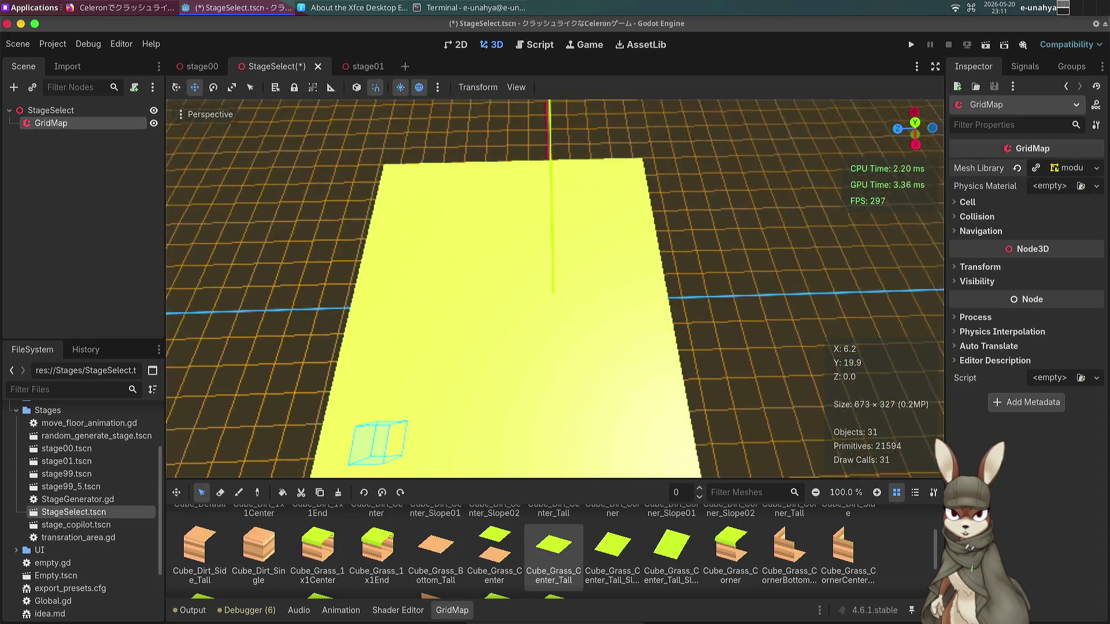
key("KP_4")
key("KP_4")
key("KP_4")
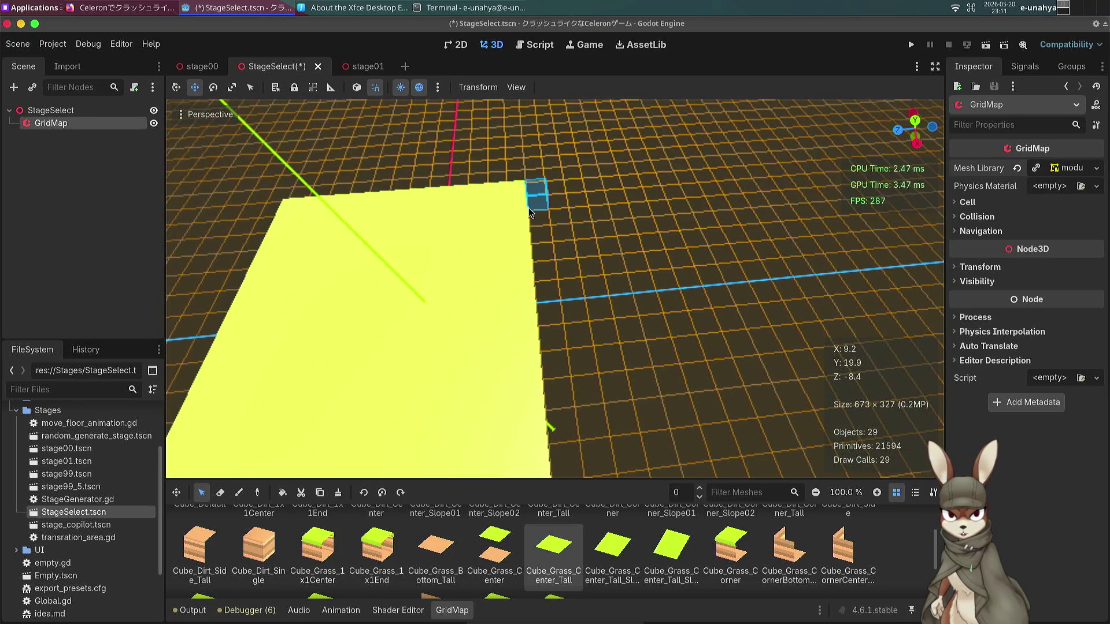
mouse_move(529, 212)
left_mouse_down()
mouse_move(584, 295)
mouse_move(630, 463)
left_mouse_up()
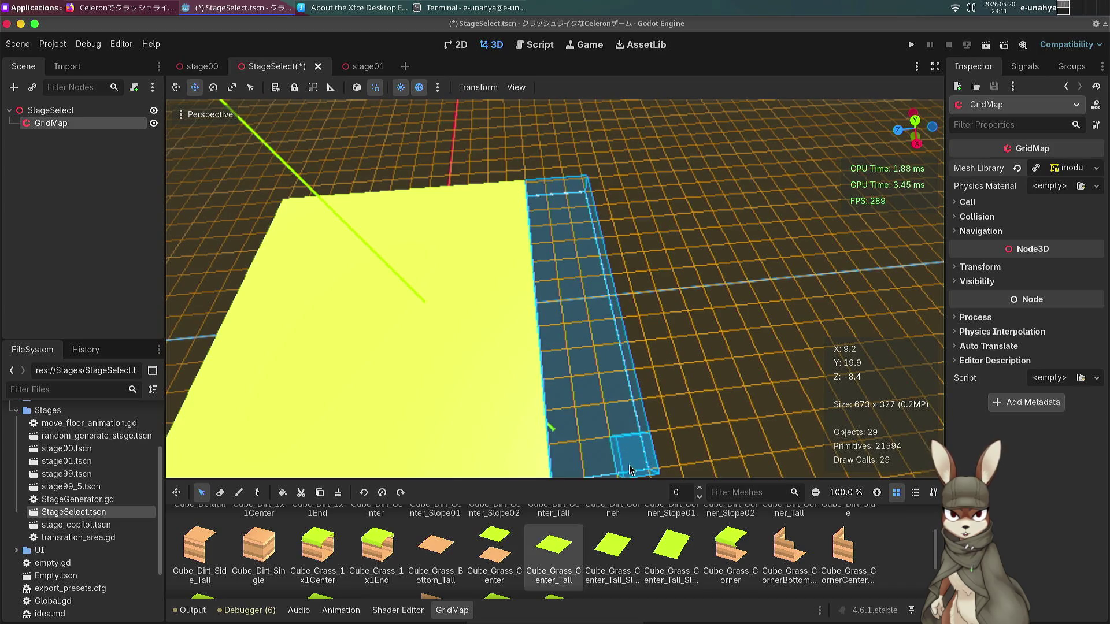
key("z")
Fill a column of cells along the patch's right edge, then cut it and cancel pasting.
key("a")
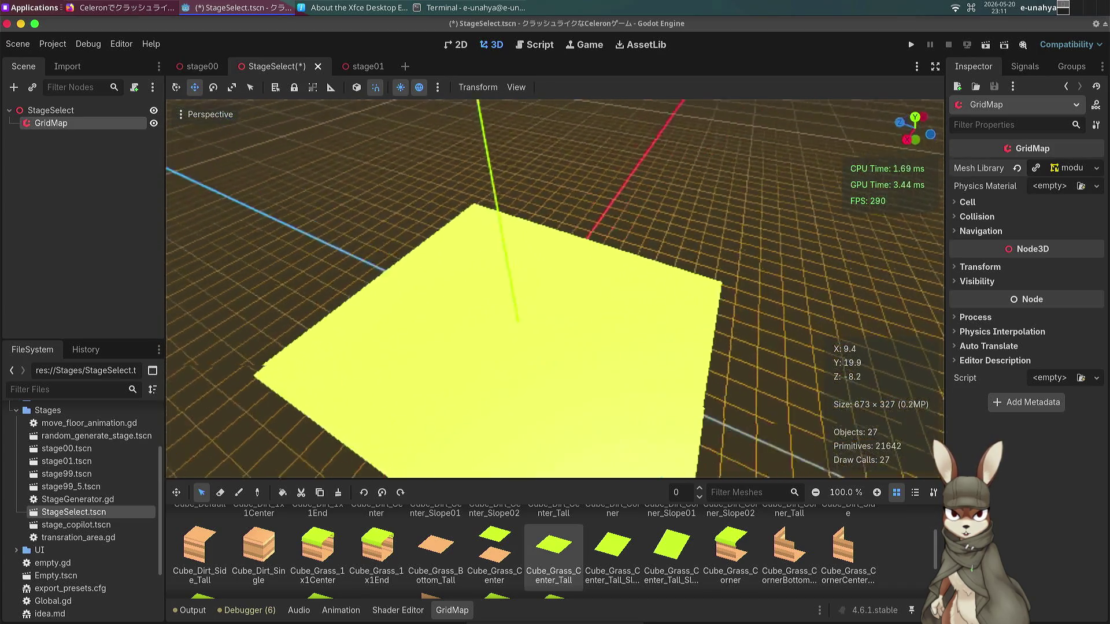
key("w")
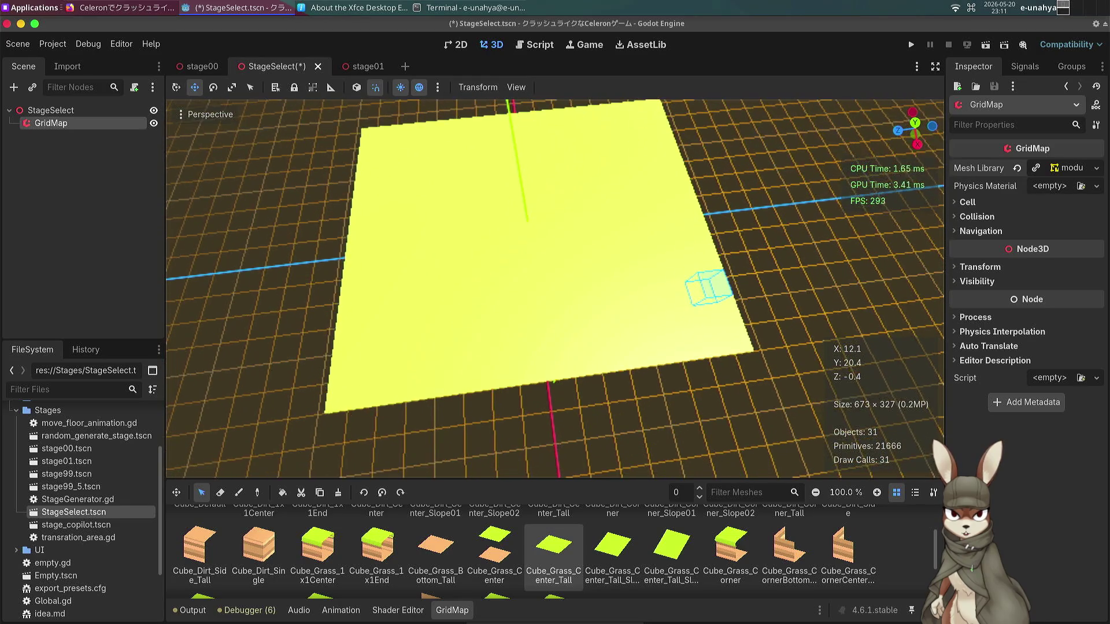
key("s")
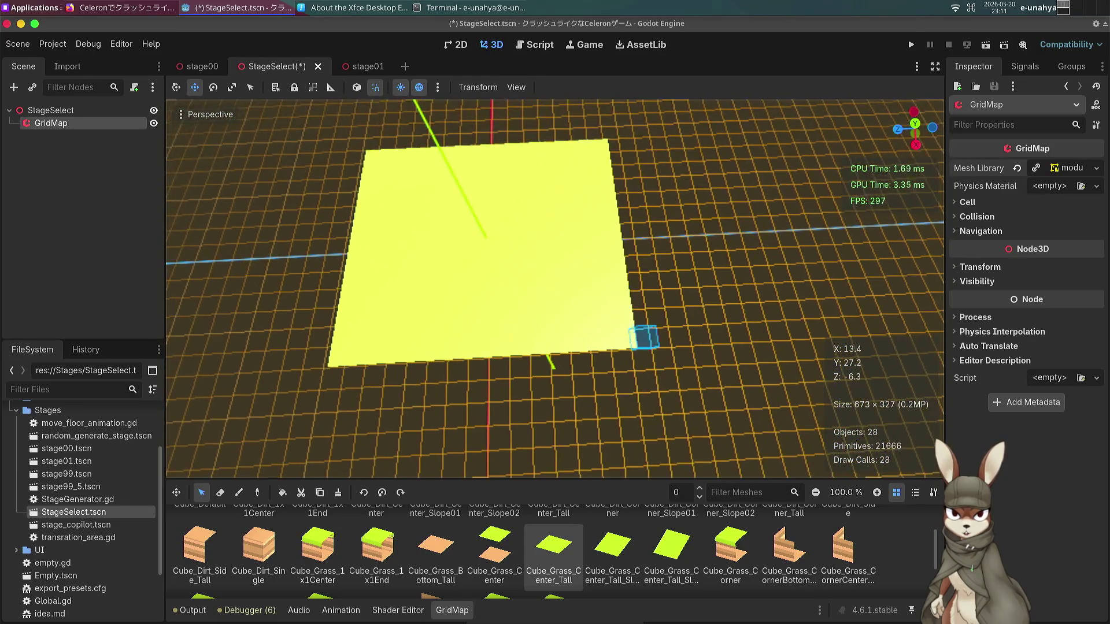
mouse_move(615, 152)
left_mouse_down()
mouse_move(609, 205)
mouse_move(629, 385)
left_mouse_up()
key("shift+f")
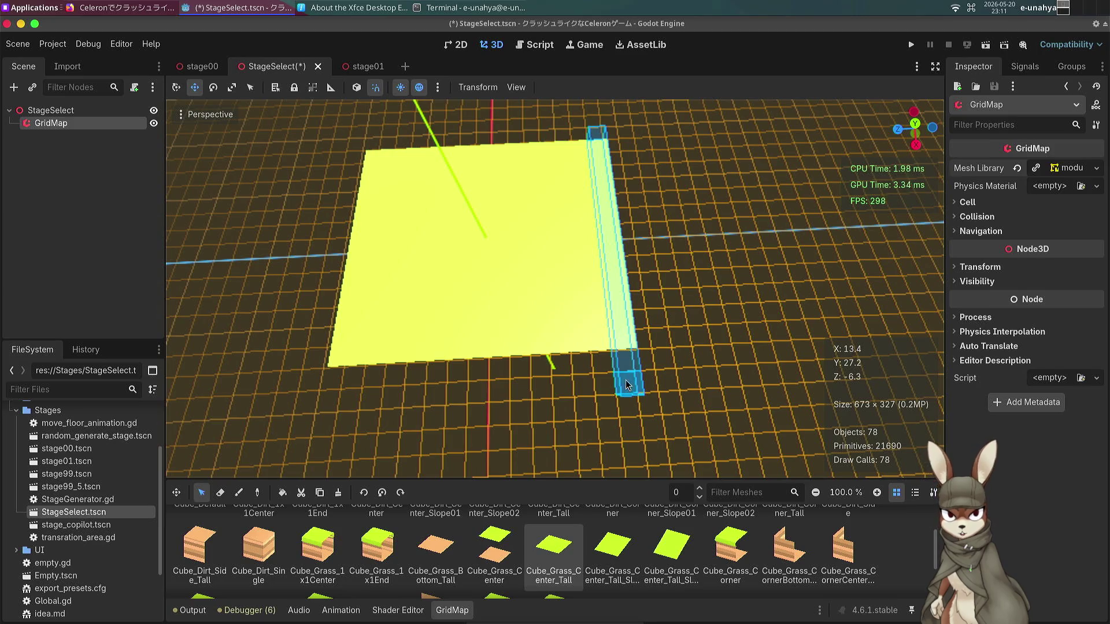
key("ctrl+x")
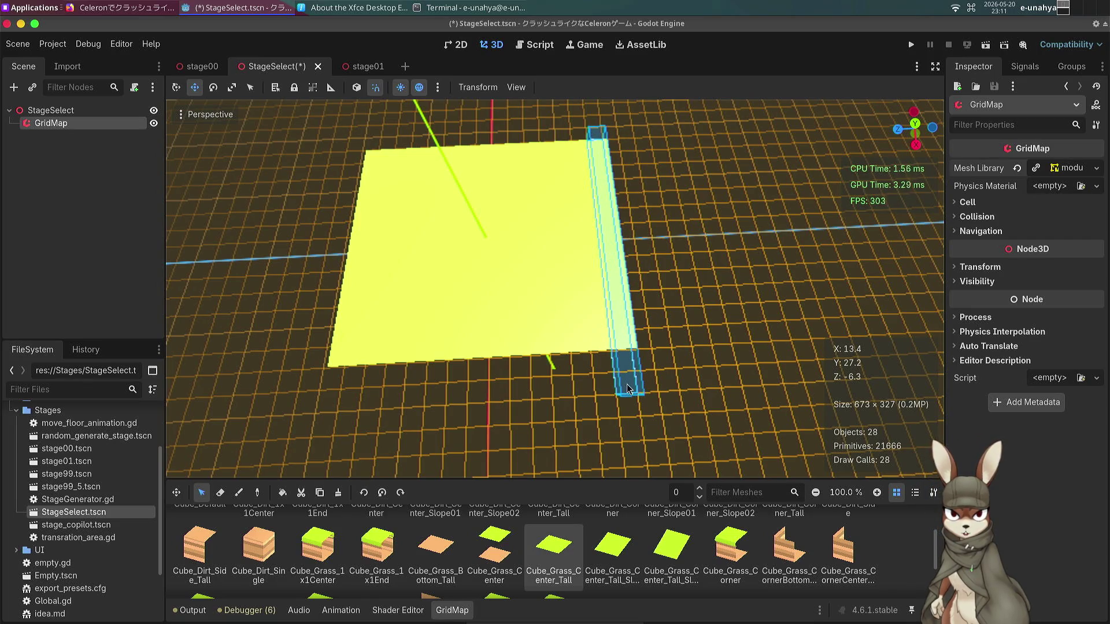
right_click(629, 389)
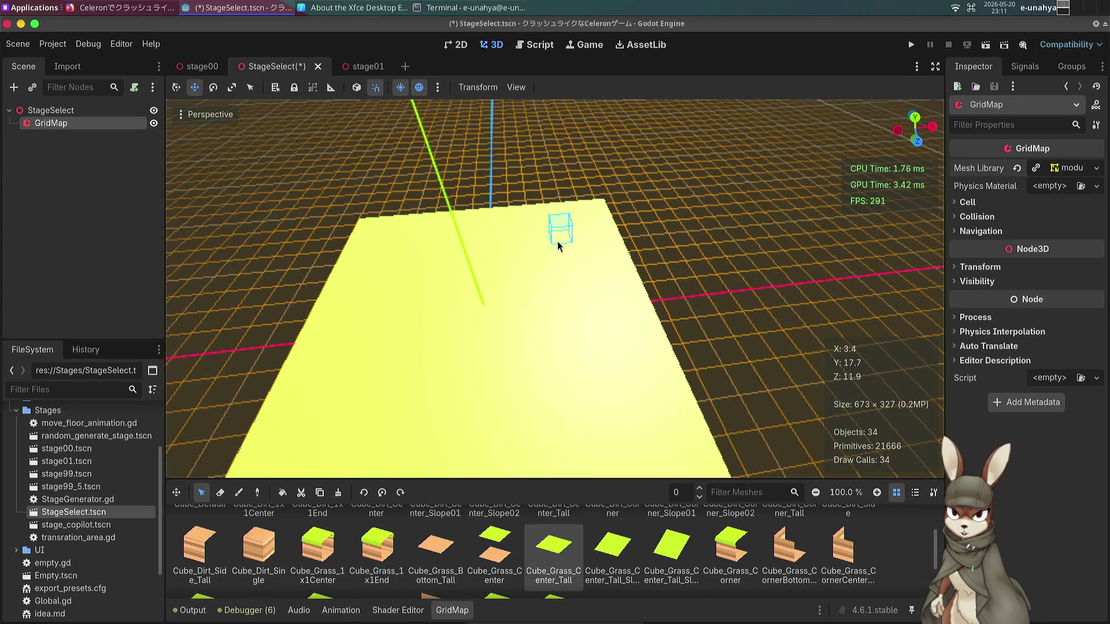
Erase the stepped grass cells at the floor's top-right corner and one on the top edge.
key("w")
scroll(541, 232, "up", 5)
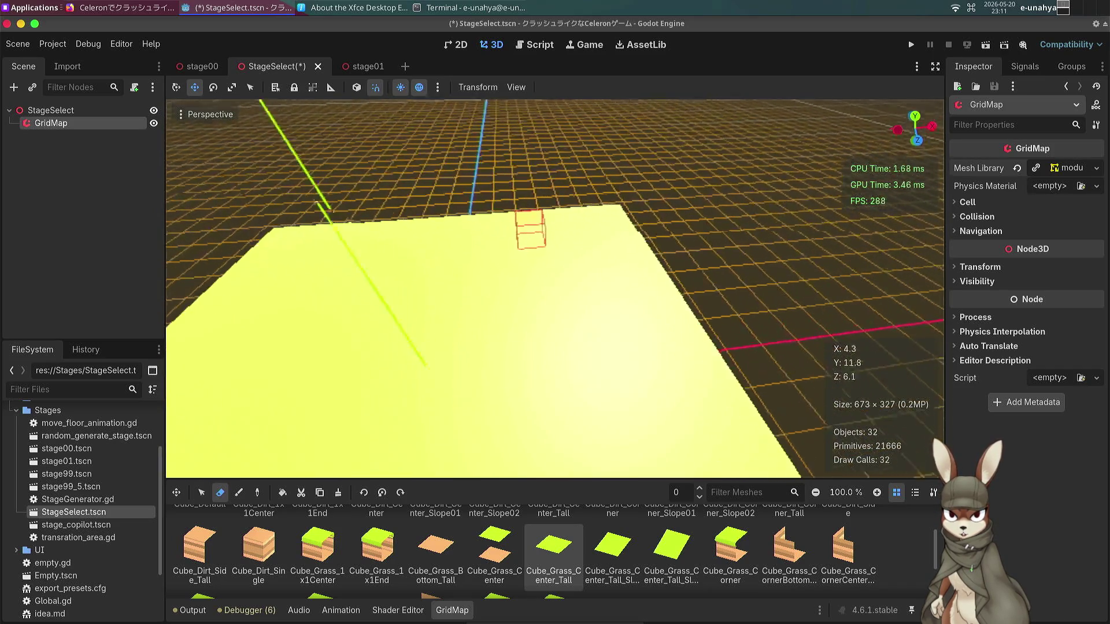
scroll(540, 214, "down", 5)
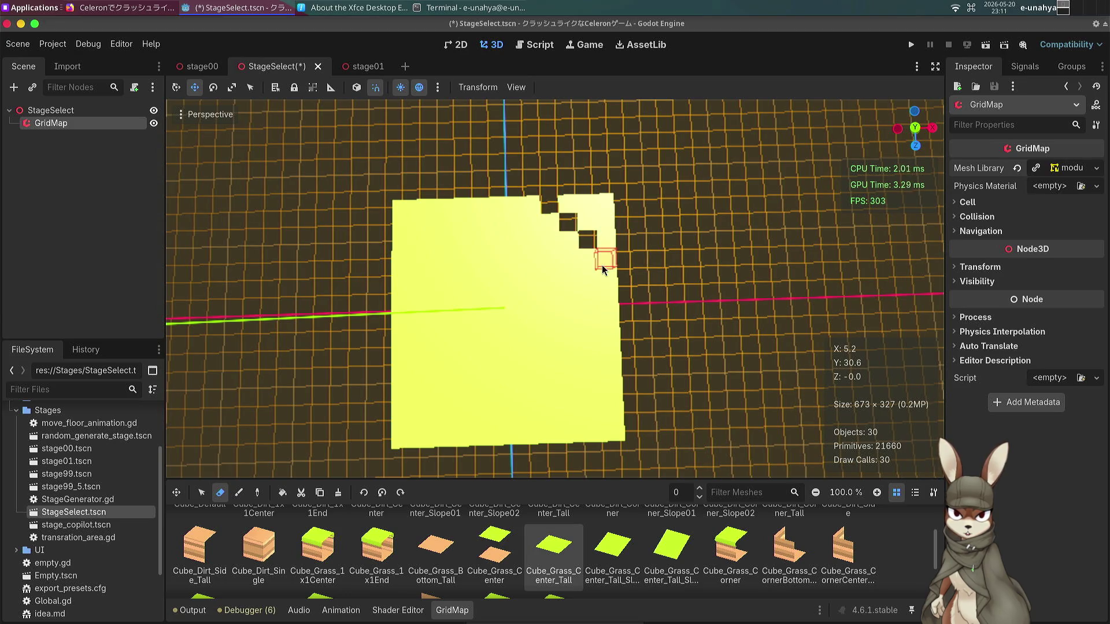
mouse_move(607, 255)
left_mouse_down()
mouse_move(604, 200)
mouse_move(580, 211)
mouse_move(565, 199)
mouse_move(582, 223)
mouse_move(529, 208)
left_mouse_up()
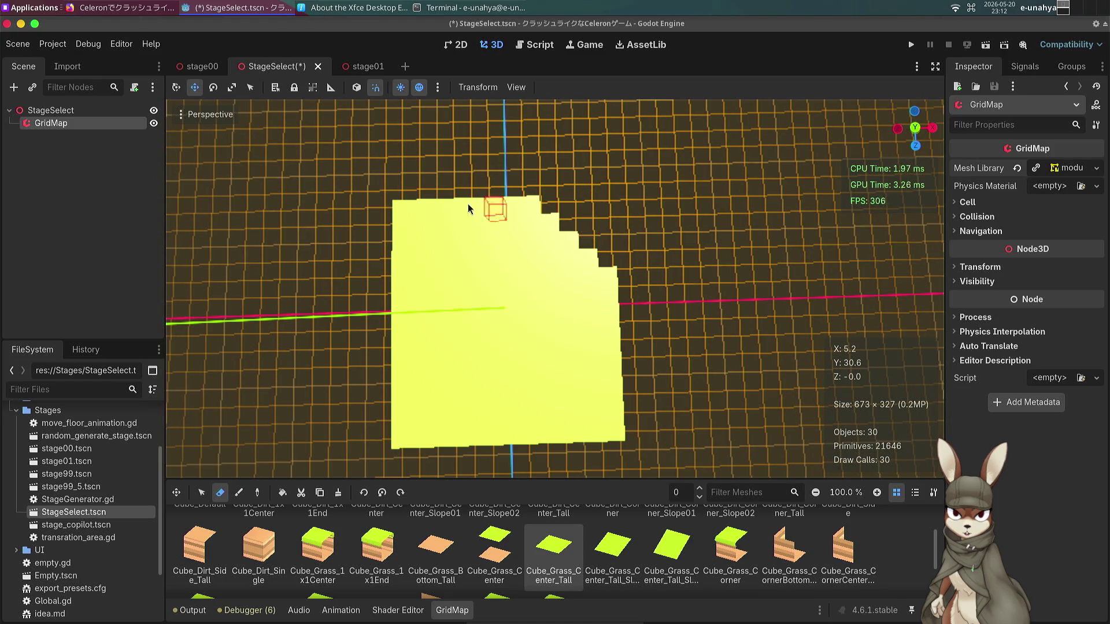
left_click(481, 220)
Trim grass cells along the top edge and upper-left corner, undoing one mistaken erase.
mouse_move(441, 228)
left_mouse_down()
mouse_move(535, 223)
mouse_move(513, 231)
mouse_move(458, 198)
left_mouse_up()
key("ctrl+z")
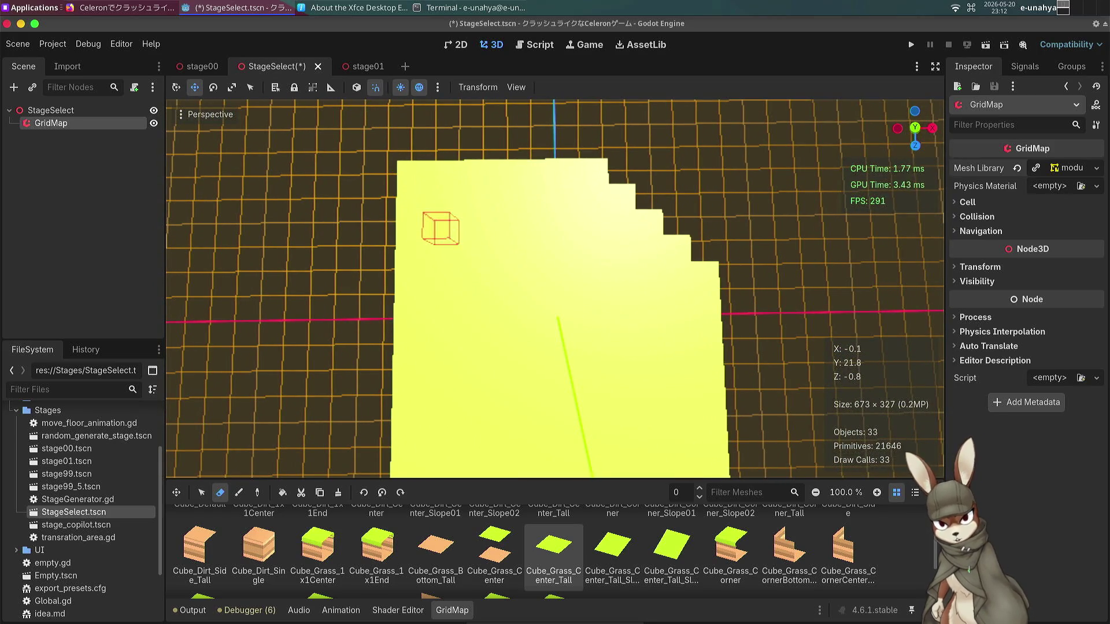
left_click(489, 193)
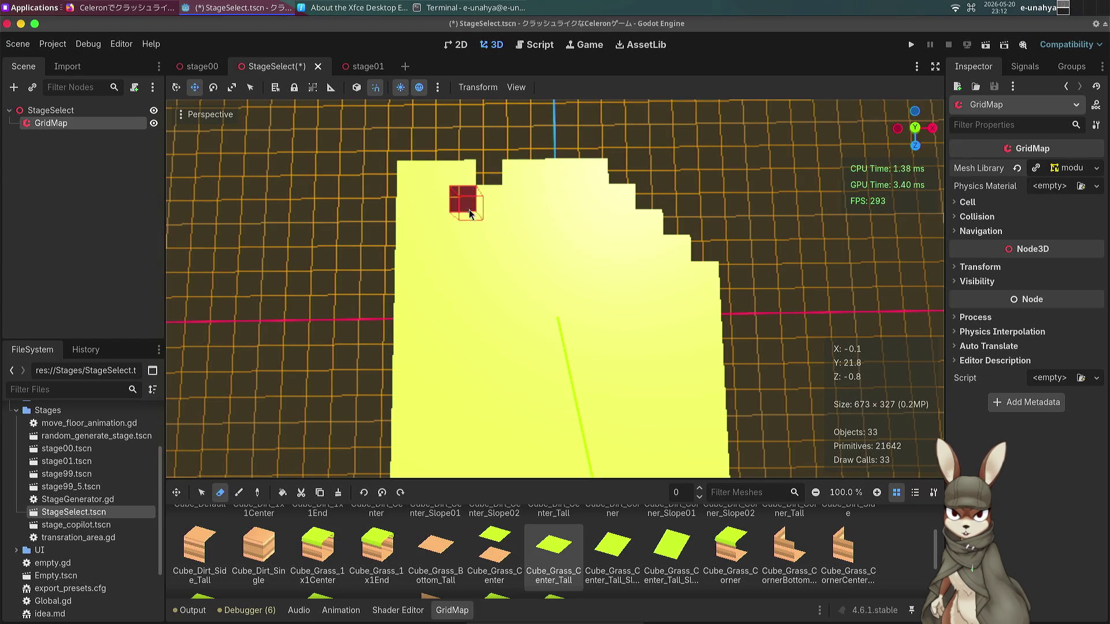
left_click(426, 235)
left_click(415, 253)
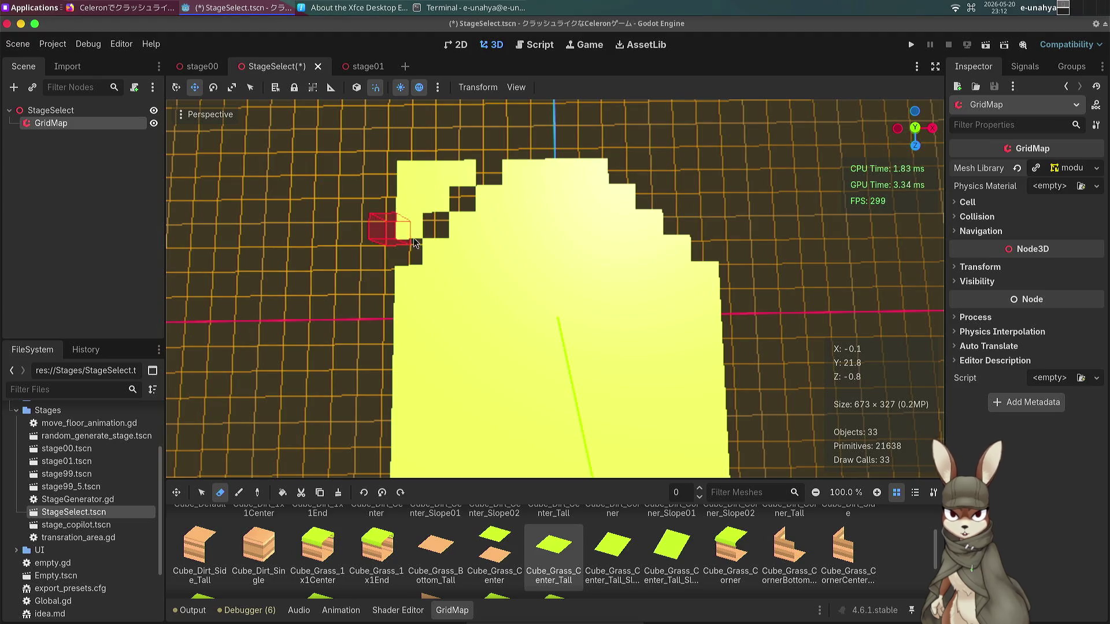
mouse_move(411, 243)
left_mouse_down()
mouse_move(442, 190)
mouse_move(414, 179)
mouse_move(466, 189)
left_mouse_up()
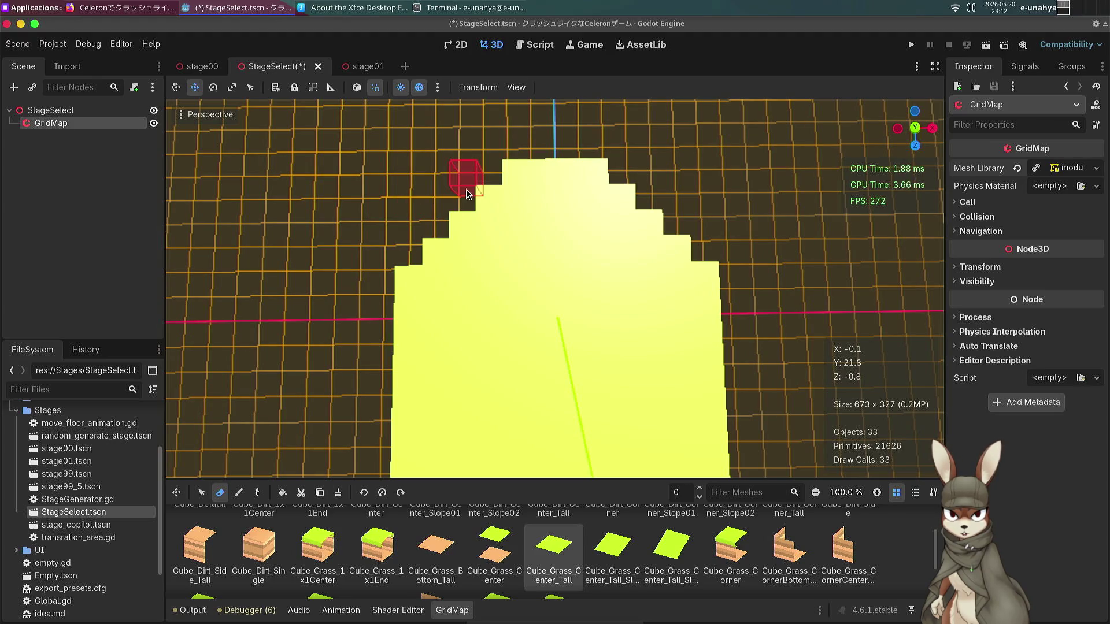
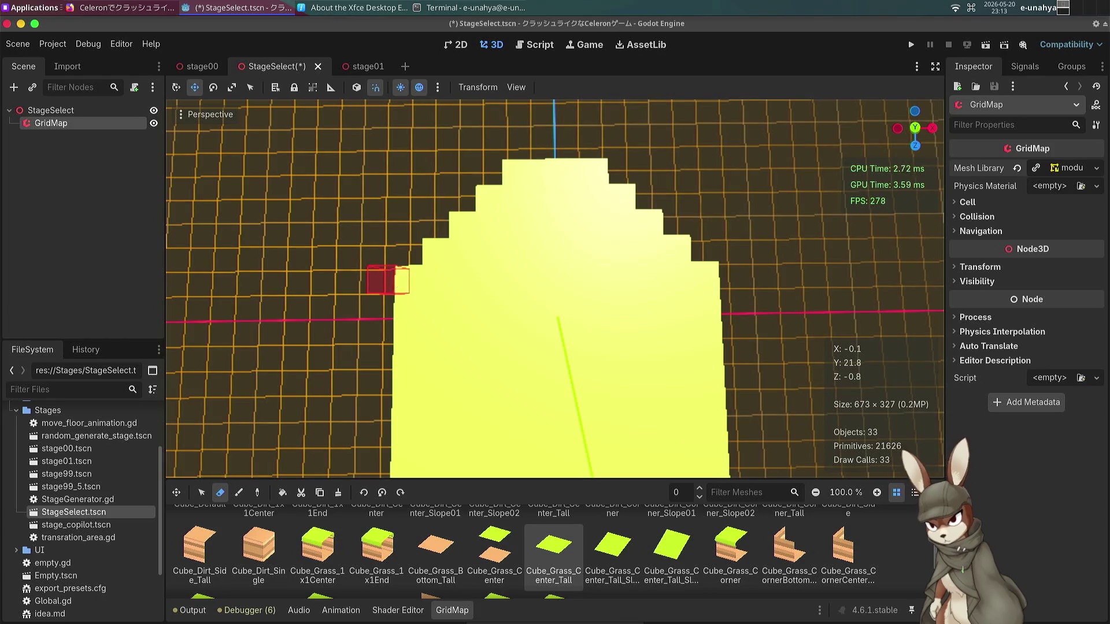
Erase protruding cells along the patch's left, top and top-right edges, undoing one mistaken erase.
mouse_move(465, 306)
left_mouse_down()
mouse_move(483, 272)
mouse_move(595, 211)
mouse_move(640, 303)
mouse_move(663, 310)
mouse_move(664, 384)
mouse_move(639, 302)
mouse_move(622, 336)
mouse_move(627, 297)
mouse_move(613, 289)
left_mouse_up()
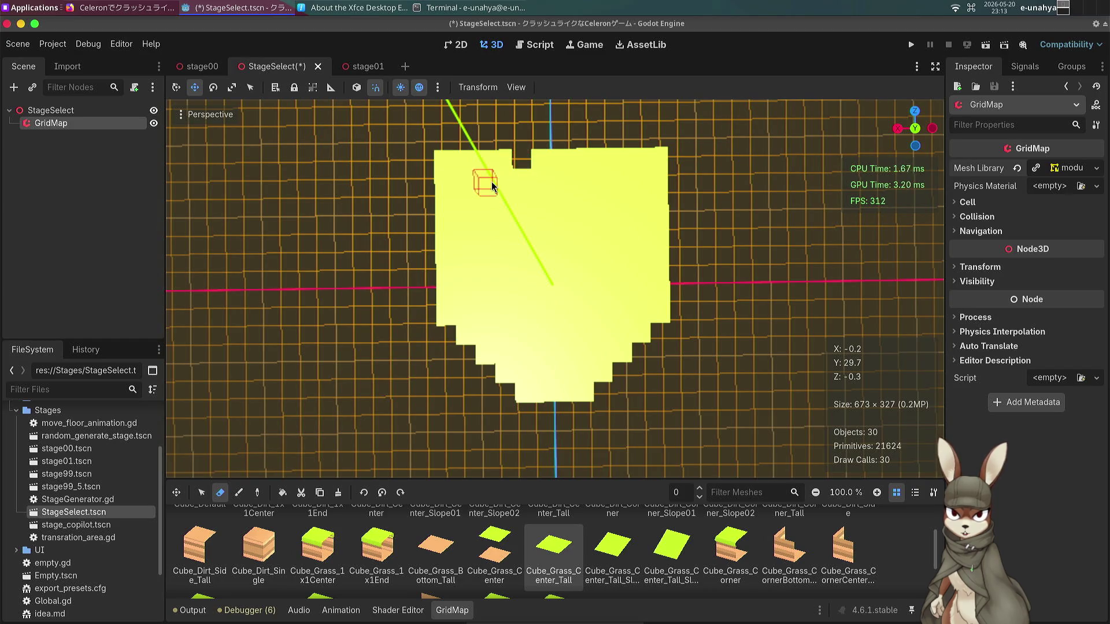
key("ctrl+z")
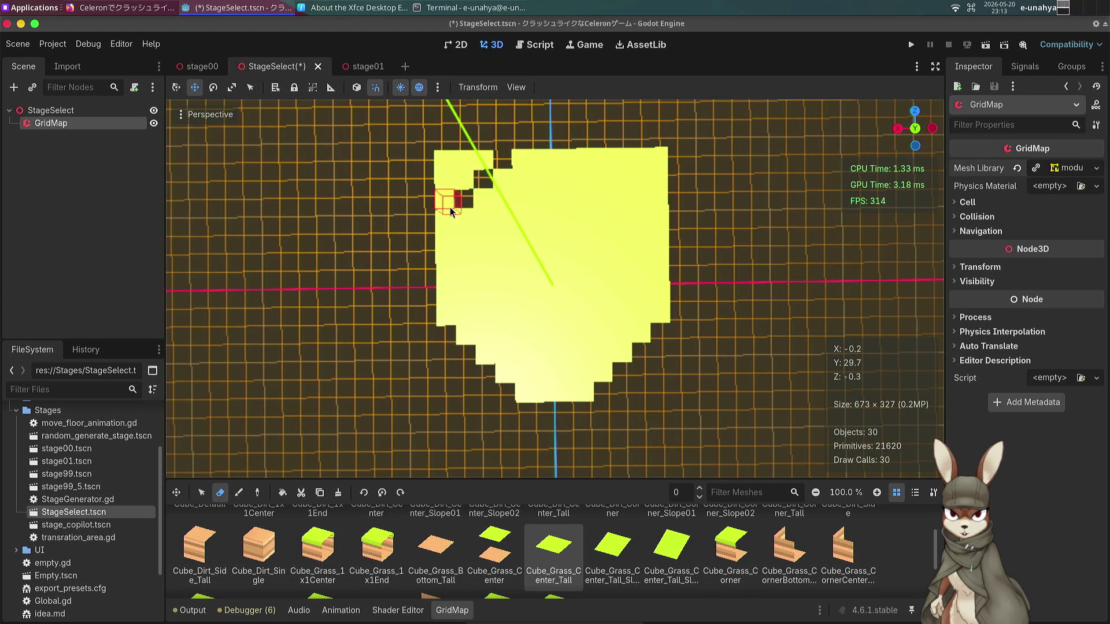
mouse_move(450, 214)
left_mouse_down()
mouse_move(449, 185)
mouse_move(477, 169)
left_mouse_up()
left_click(485, 167)
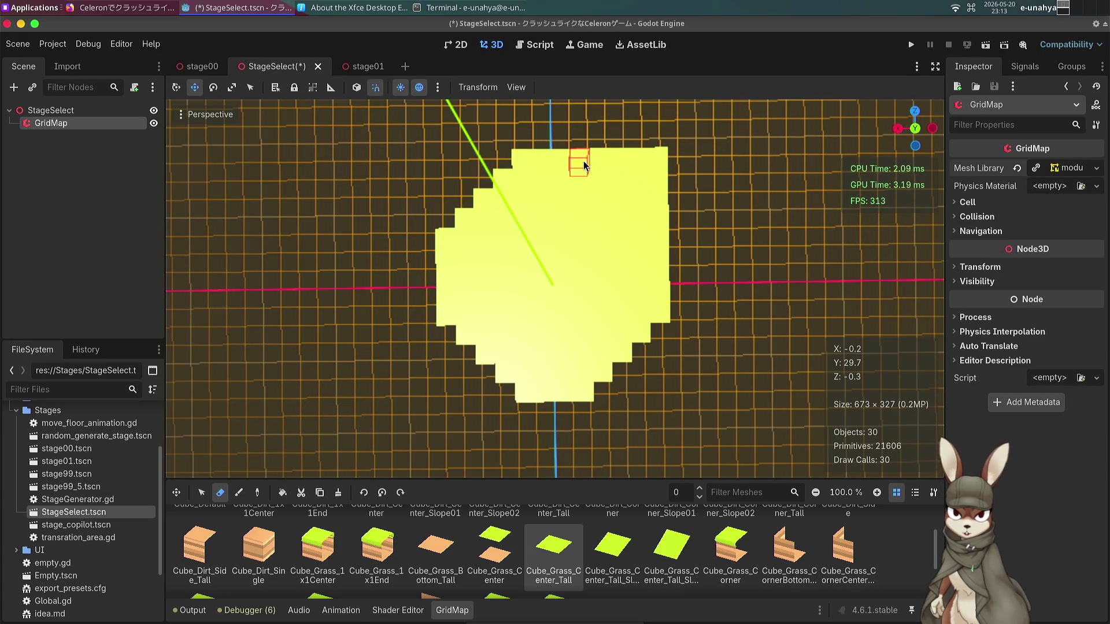
left_click(599, 163)
mouse_move(618, 191)
left_mouse_down()
mouse_move(656, 219)
mouse_move(657, 155)
left_mouse_up()
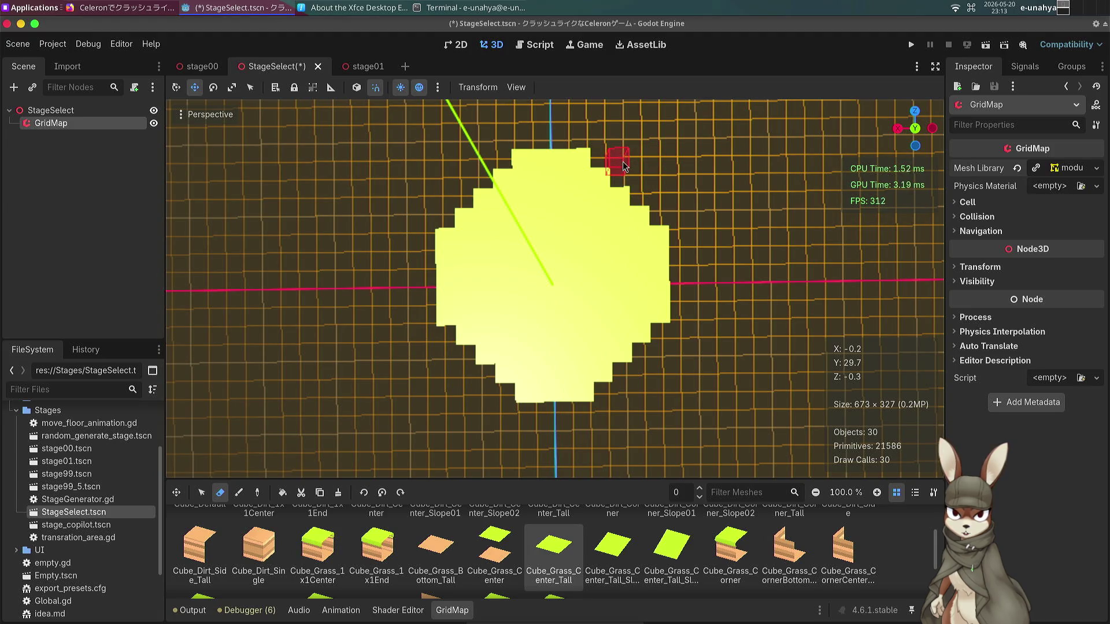
scroll(618, 164, "up", 5)
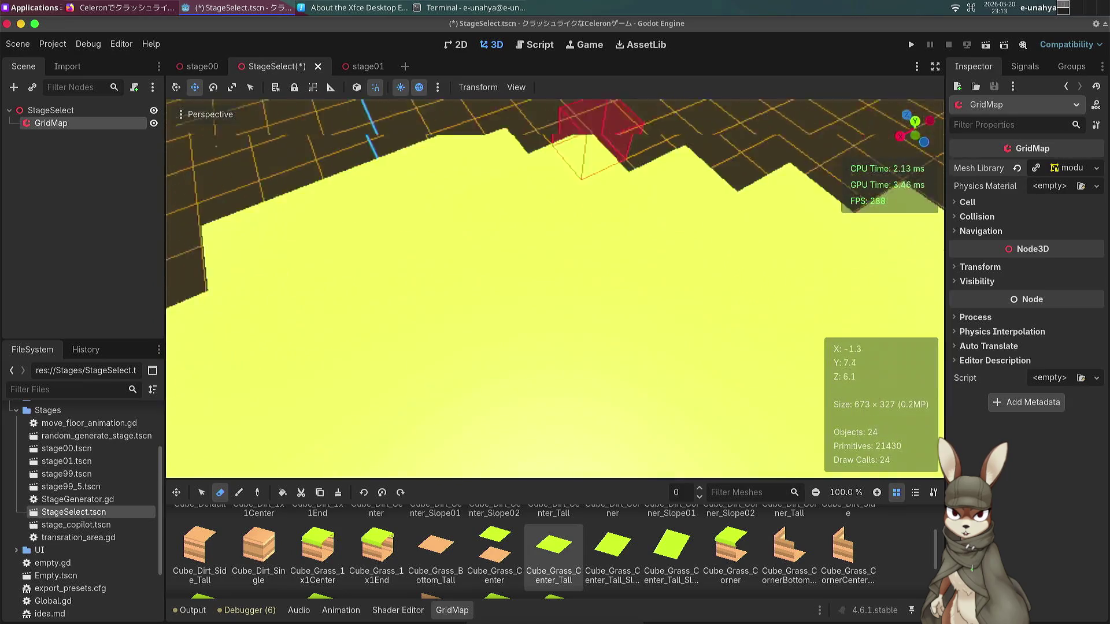
scroll(601, 157, "down", 6)
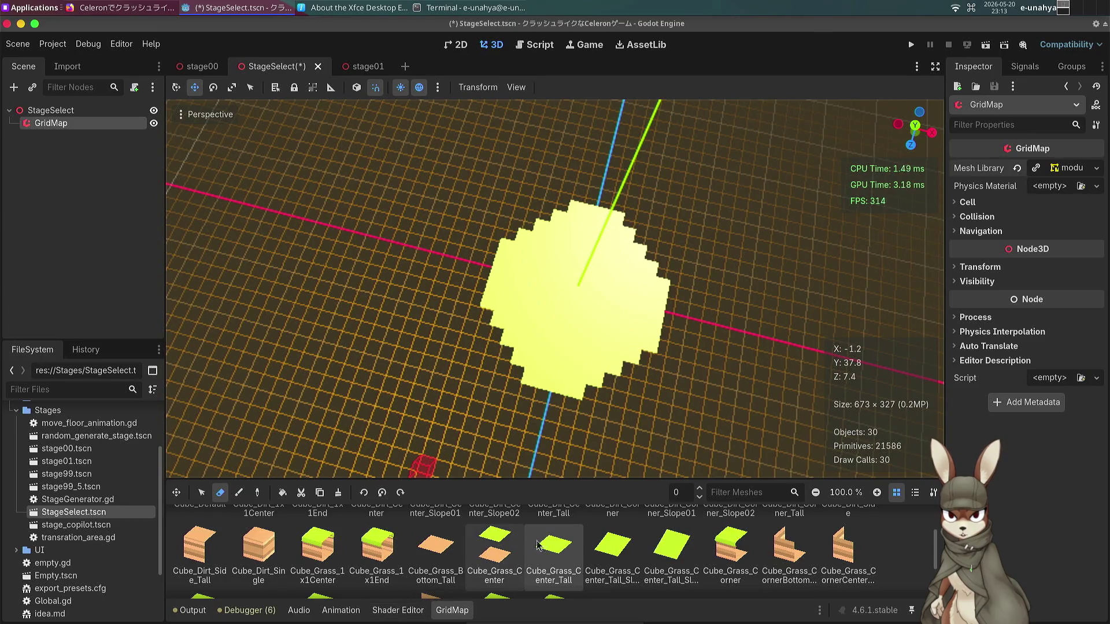
key("e")
scroll(494, 352, "up", 3)
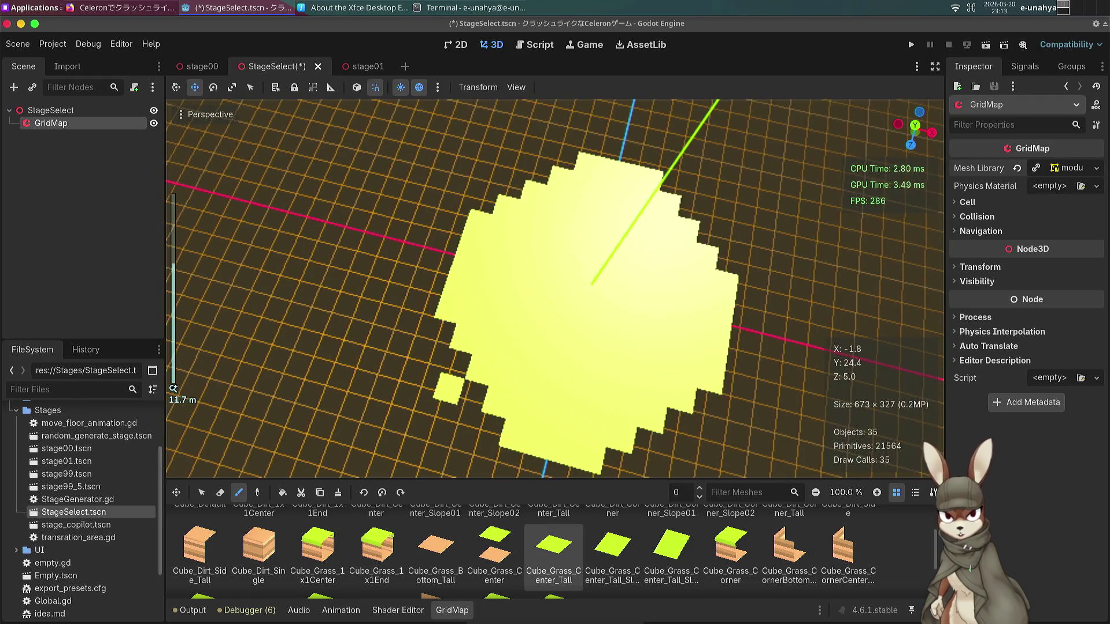
left_click(425, 382)
left_click(369, 395)
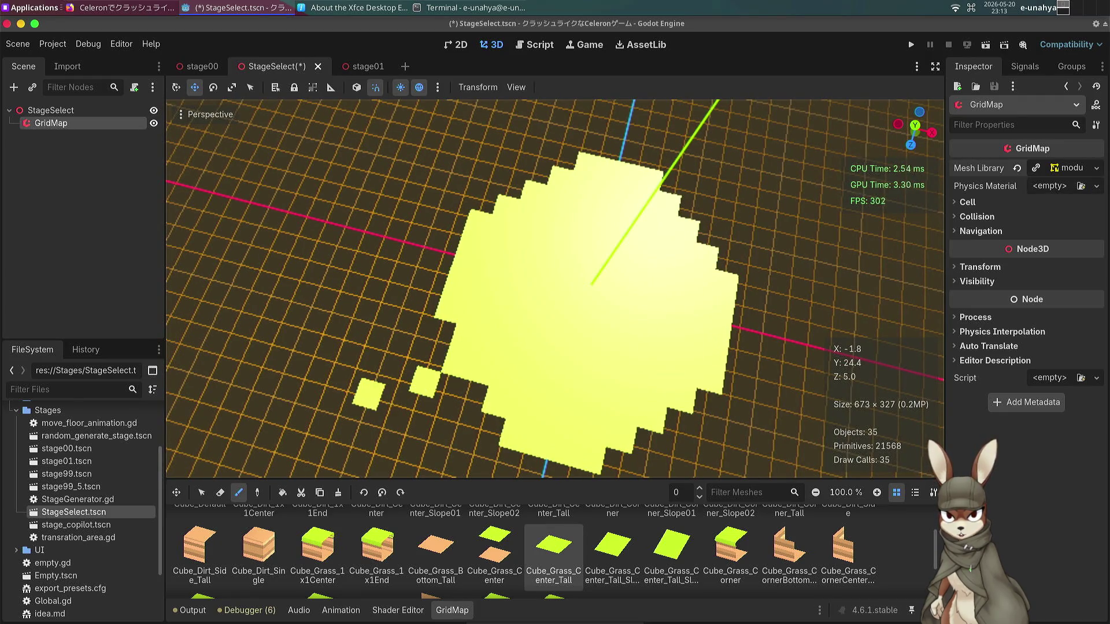
left_click(402, 404)
left_click(369, 415)
left_click(372, 454)
left_click_drag(373, 455, 436, 425)
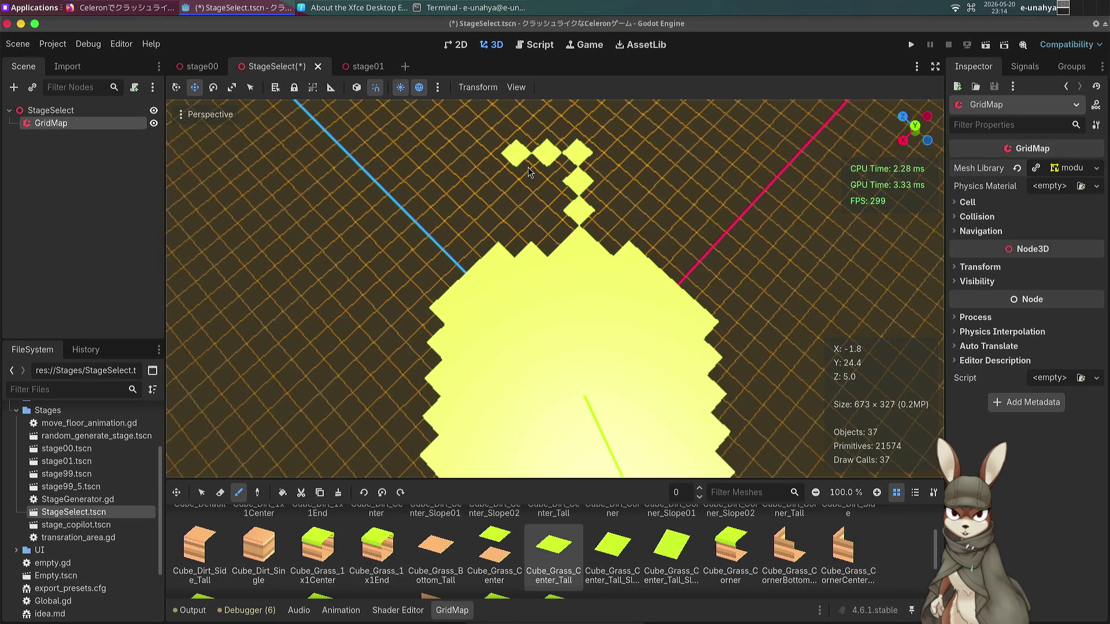
left_click(523, 203)
left_click(516, 231)
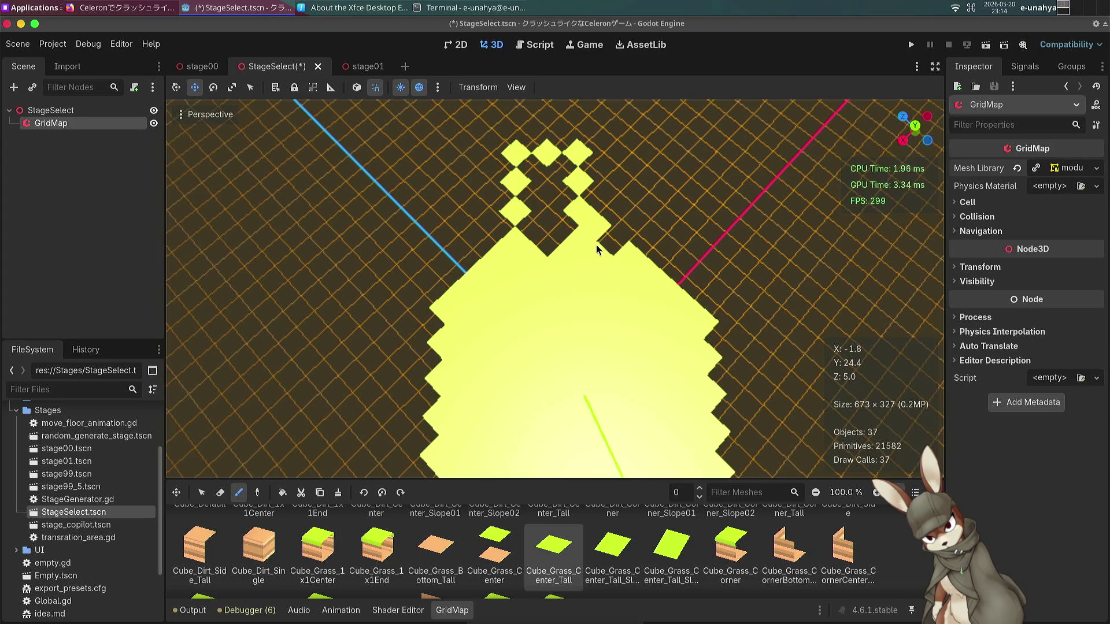
key("ctrl+z")
key("ctrl+z")
key("ctrl+z")
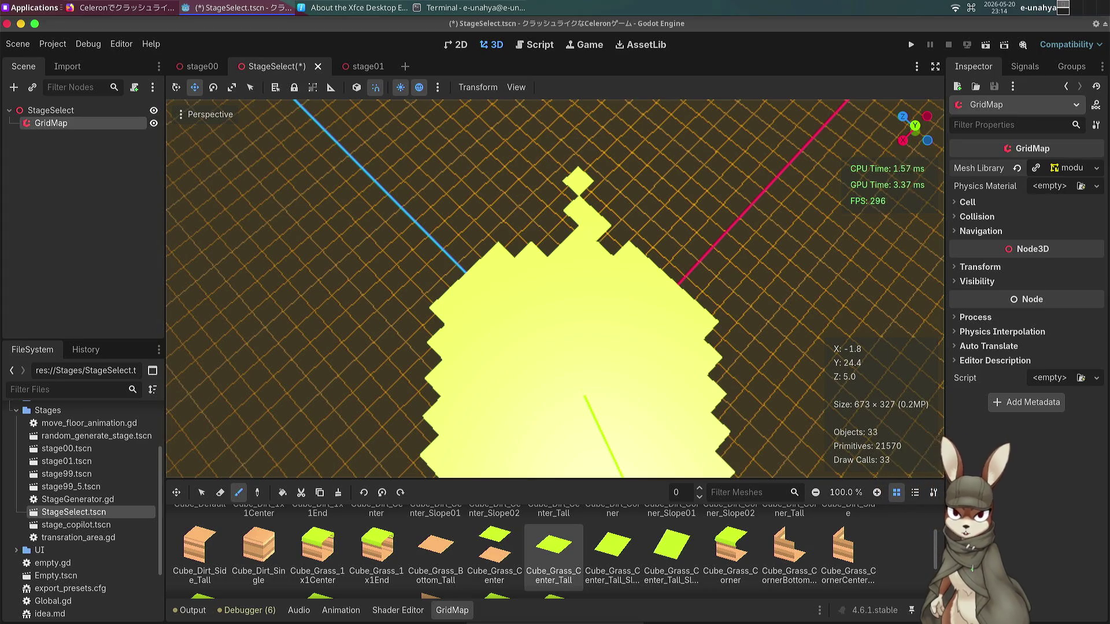
key("ctrl+z")
key("ctrl+z")
key("ctrl+z")
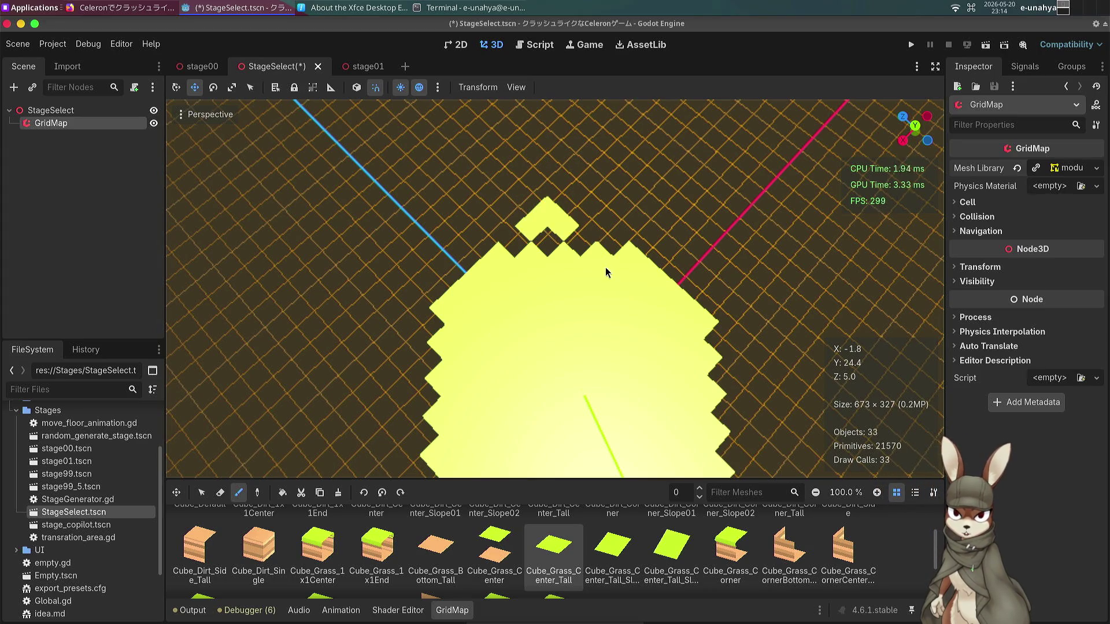
key("ctrl+z")
scroll(574, 276, "up", 3)
mouse_move(560, 272)
left_mouse_down()
mouse_move(491, 248)
mouse_move(399, 292)
left_mouse_up()
left_click_drag(558, 228, 557, 229)
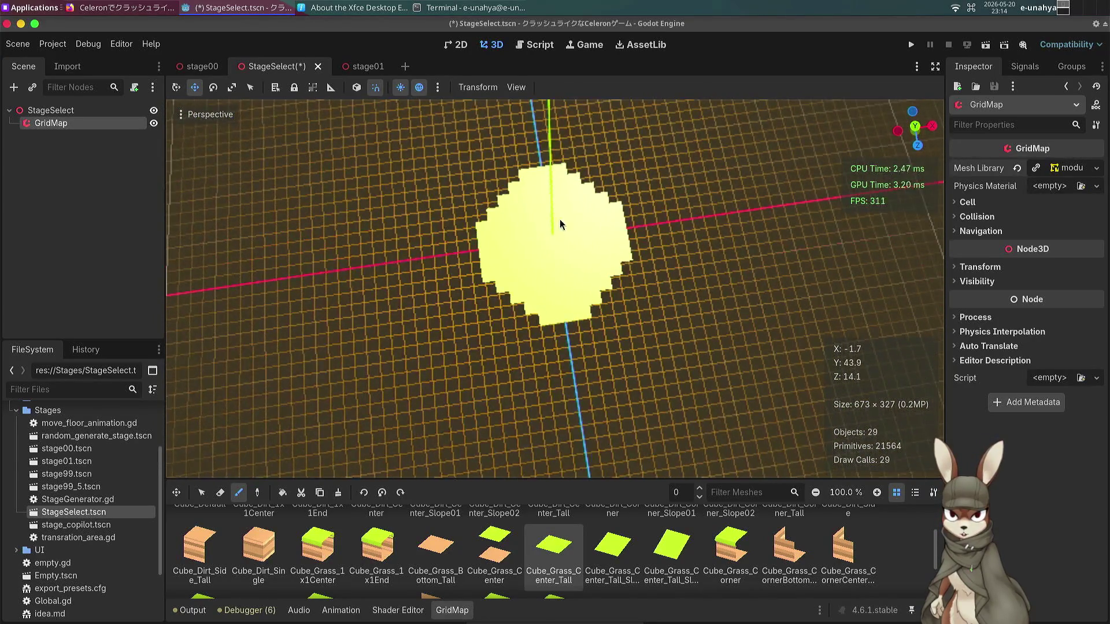
key("q")
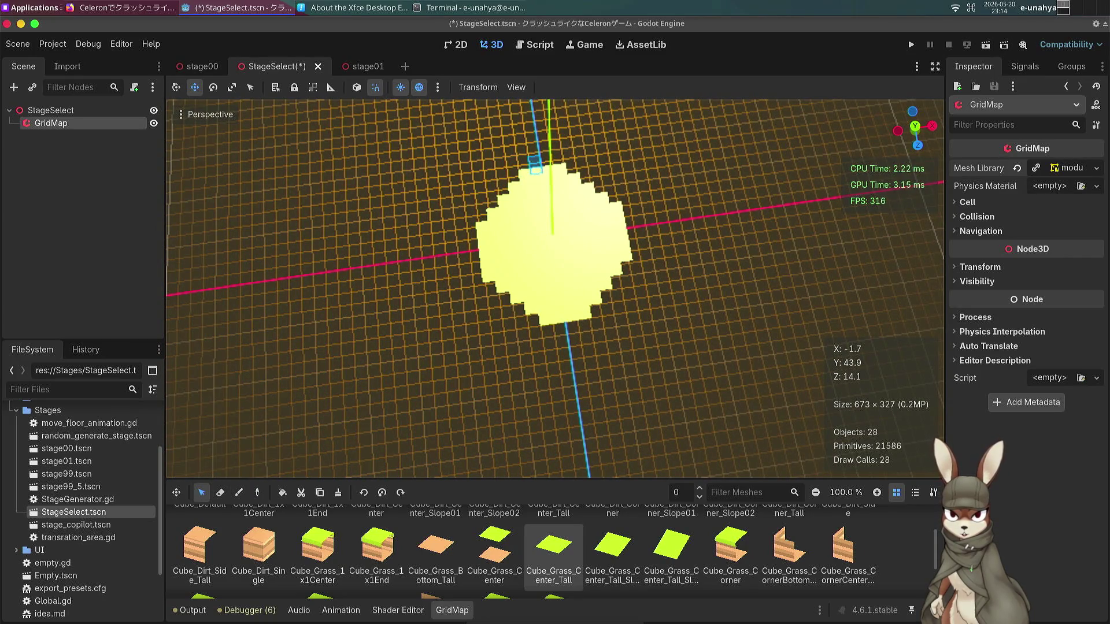
Box-select the top-left and top-right quarters of the disc and move each outward.
mouse_move(543, 175)
left_mouse_down()
mouse_move(541, 234)
mouse_move(468, 242)
left_mouse_up()
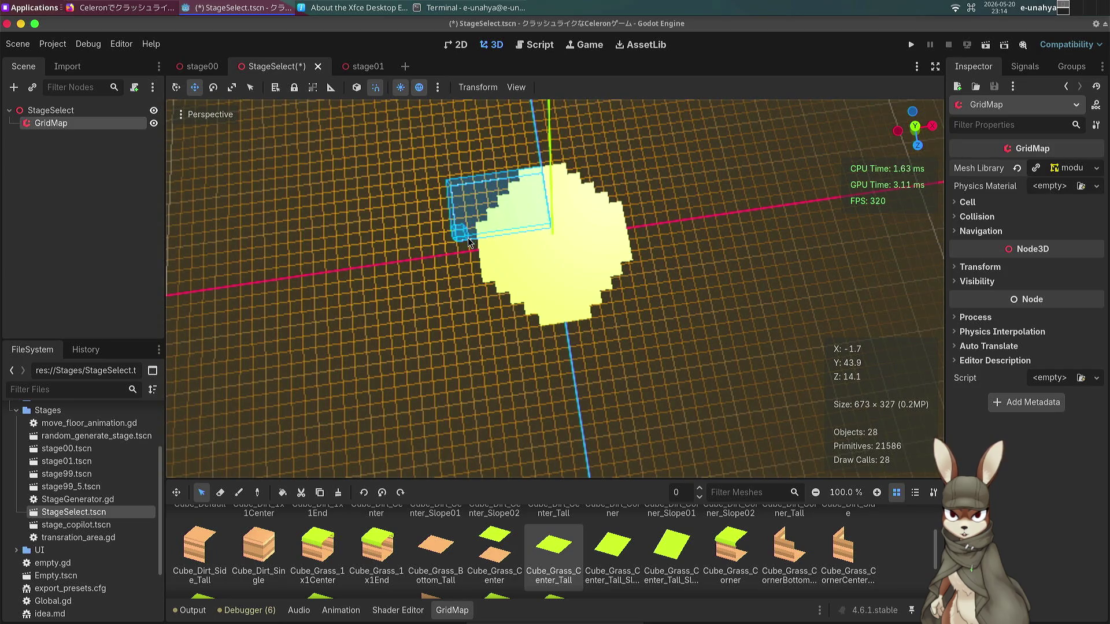
key("ctrl+c")
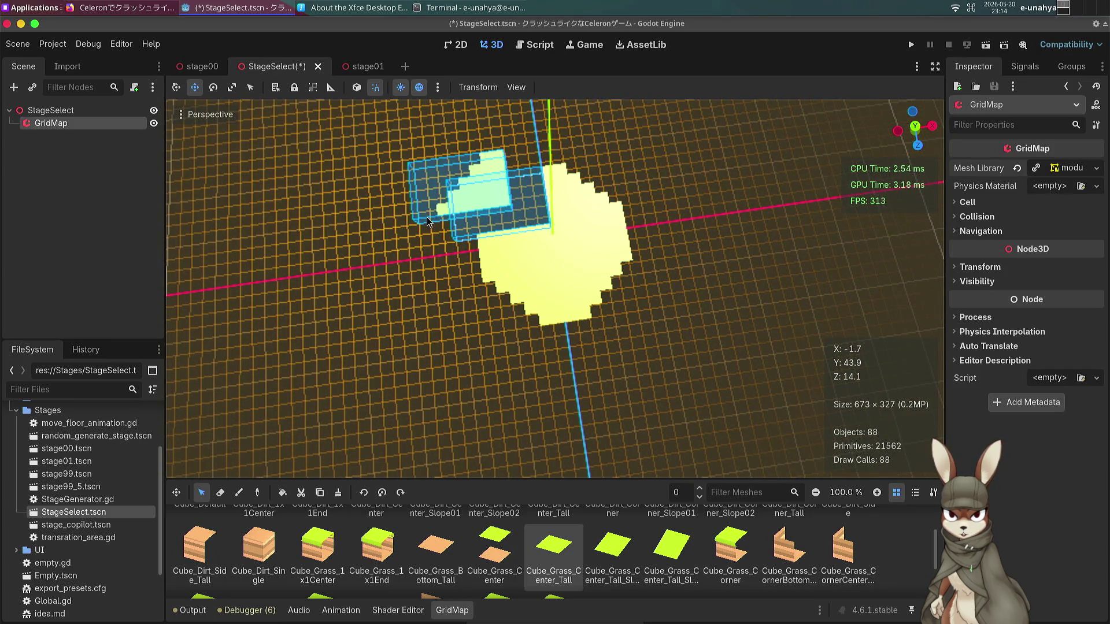
left_click(503, 173)
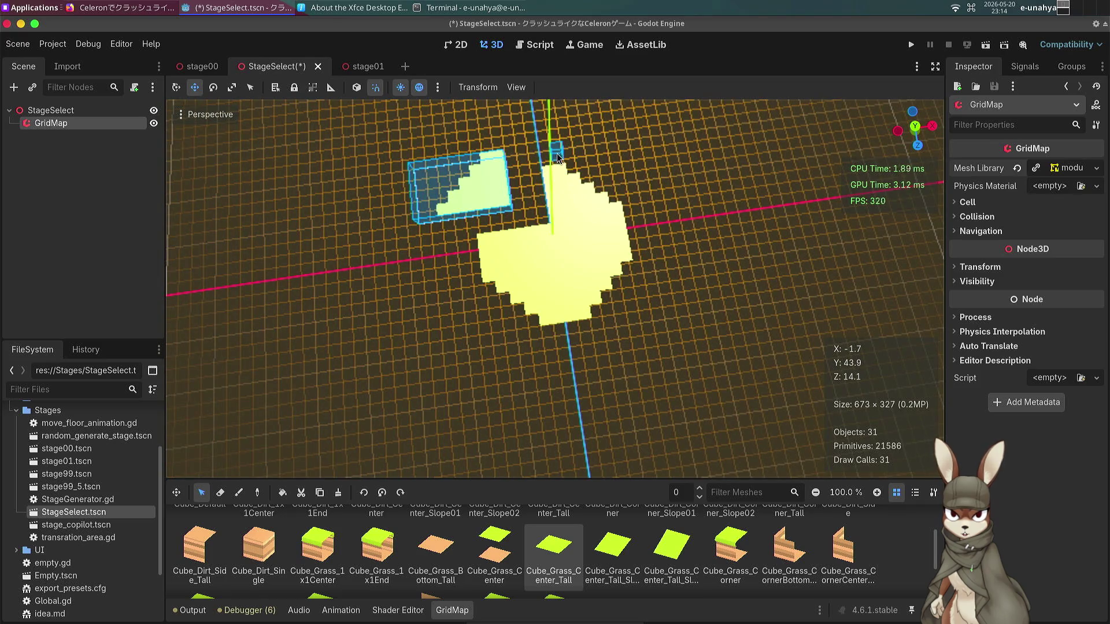
left_click(565, 194)
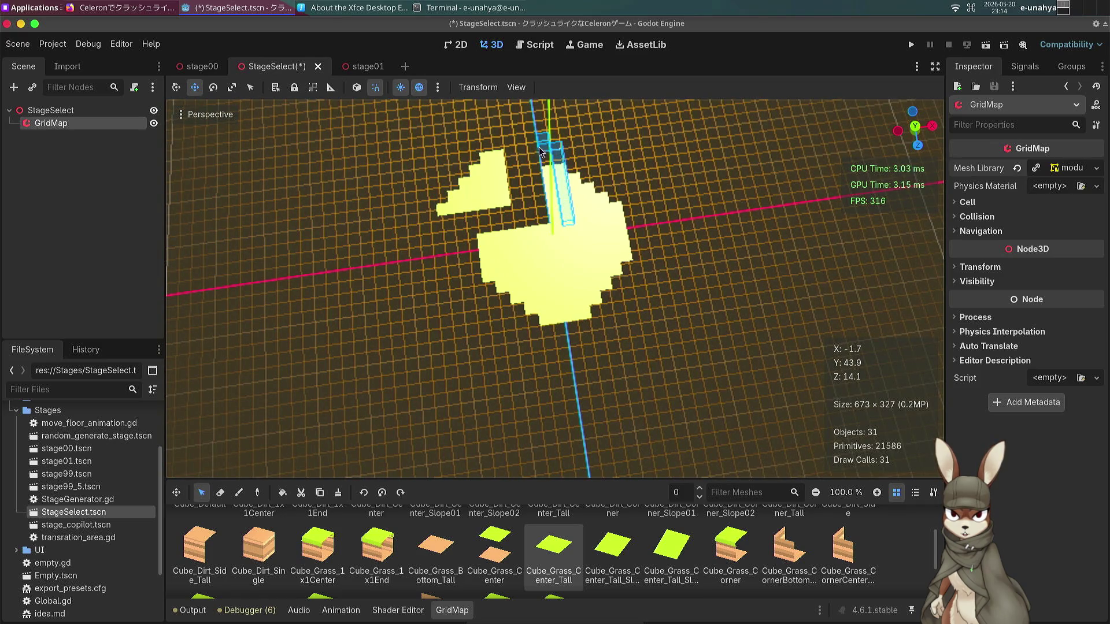
left_click_drag(560, 198, 627, 216)
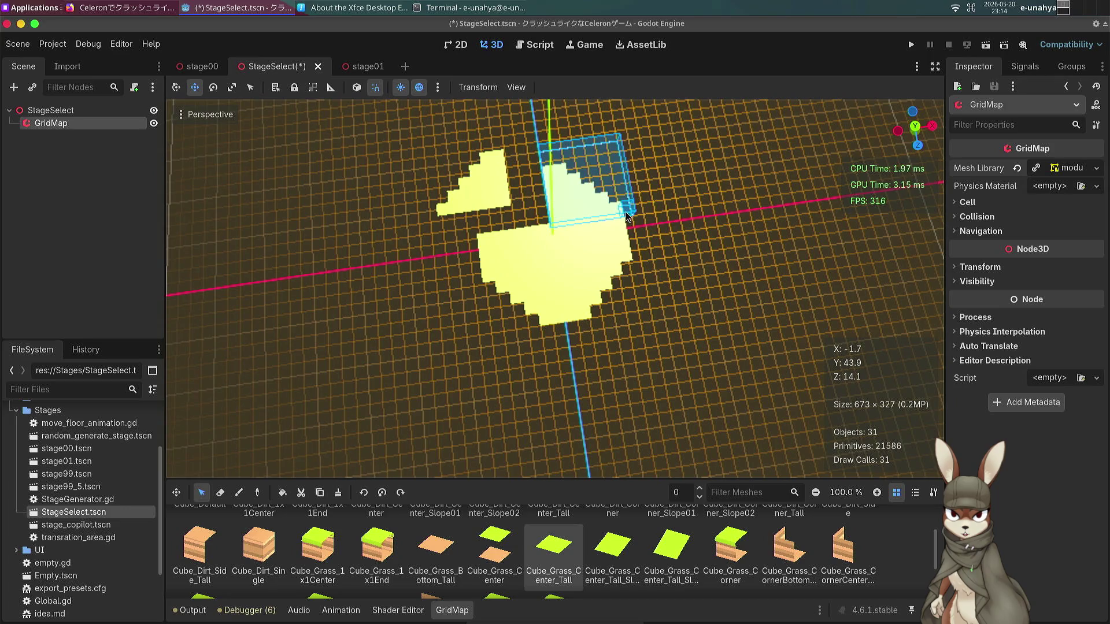
key("ctrl+c")
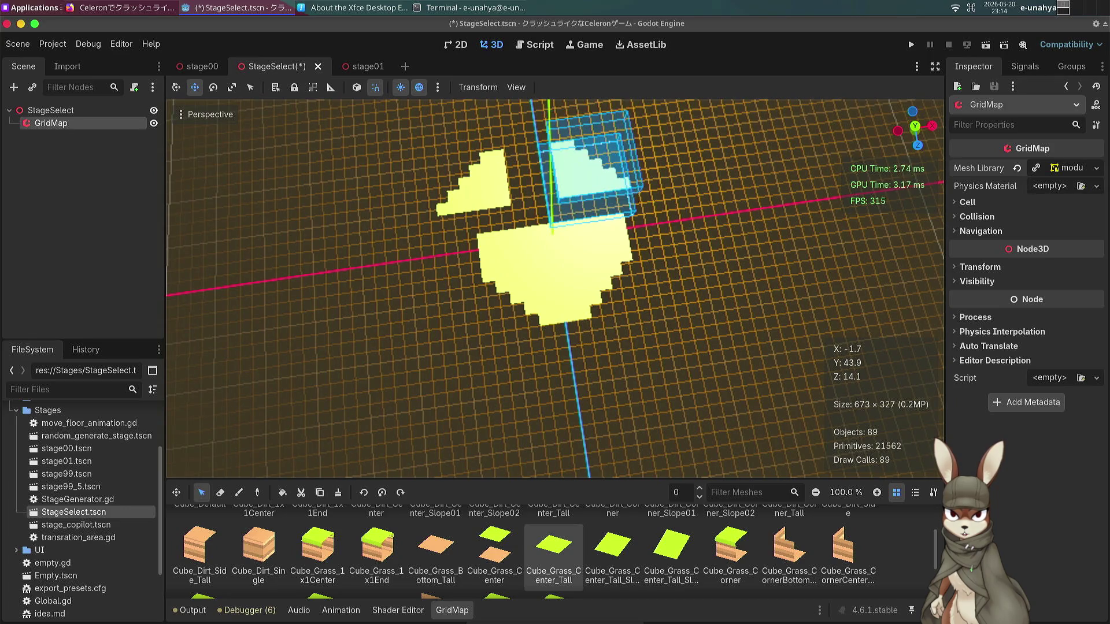
left_click(653, 188)
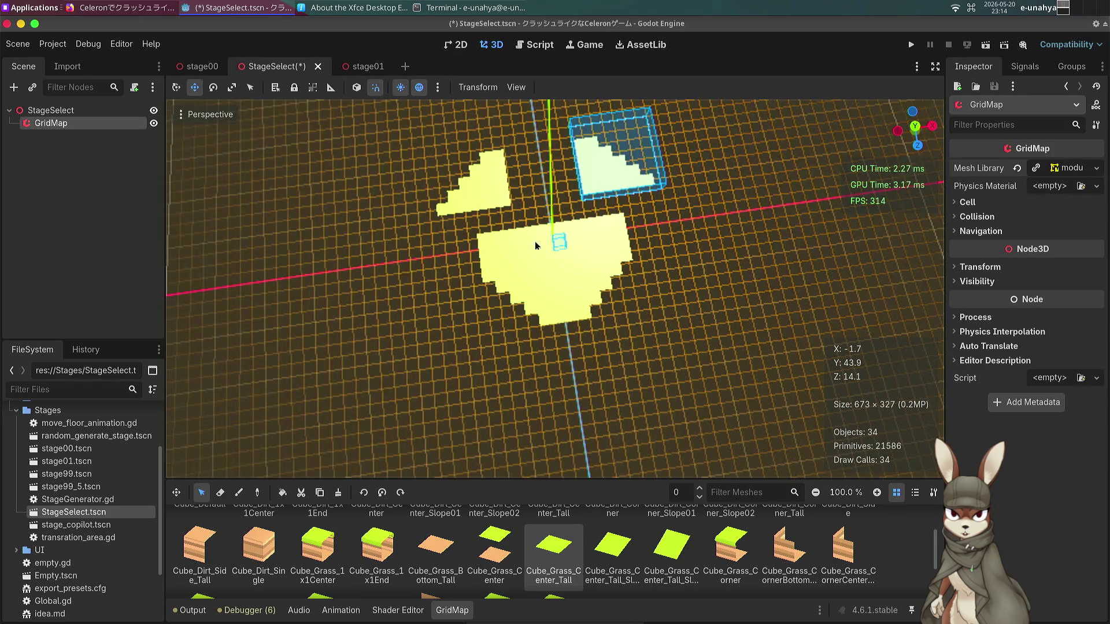
key("Escape")
Box-select the lower-left and lower-right quarters and move each outward from the central cross.
left_click_drag(501, 277, 564, 332)
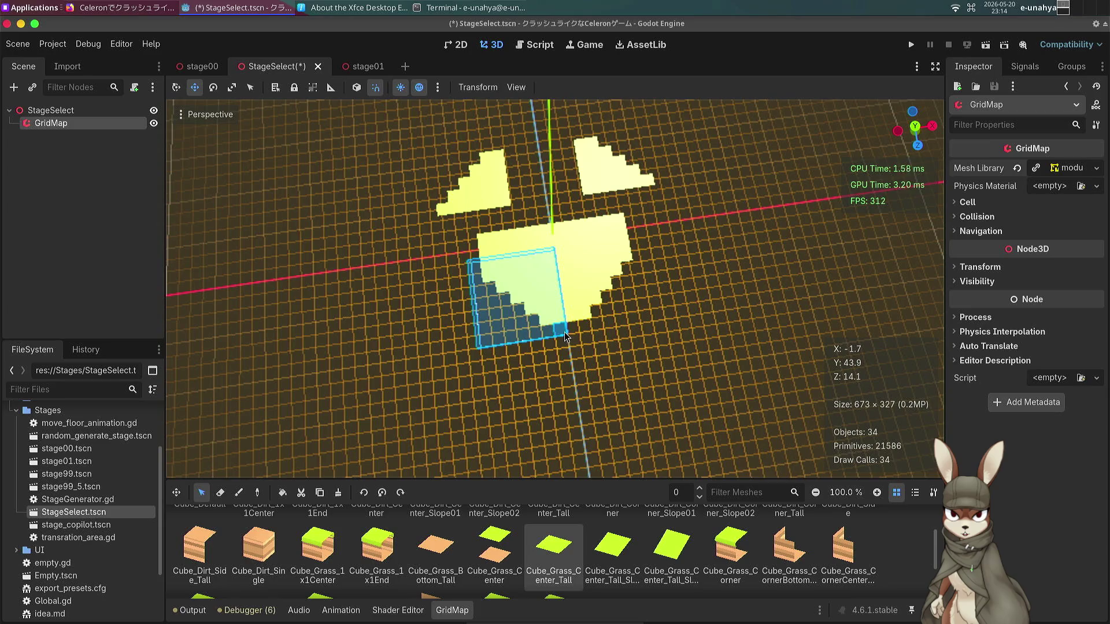
left_click_drag(555, 336, 547, 336)
key("ctrl+c")
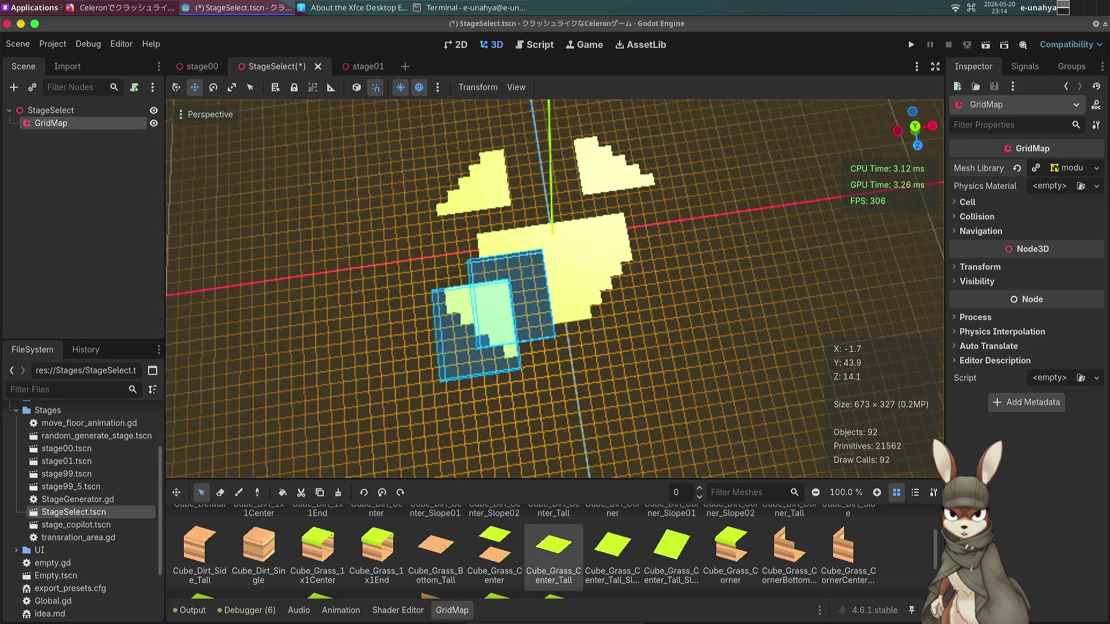
left_click(518, 358)
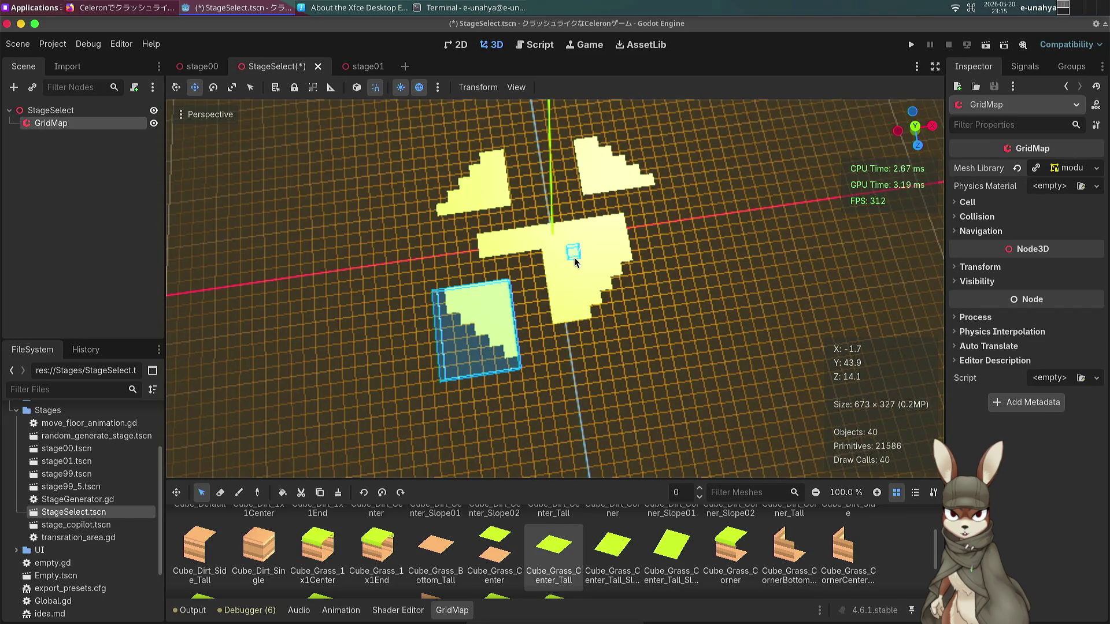
key("ctrl+c")
left_click_drag(674, 332, 698, 341)
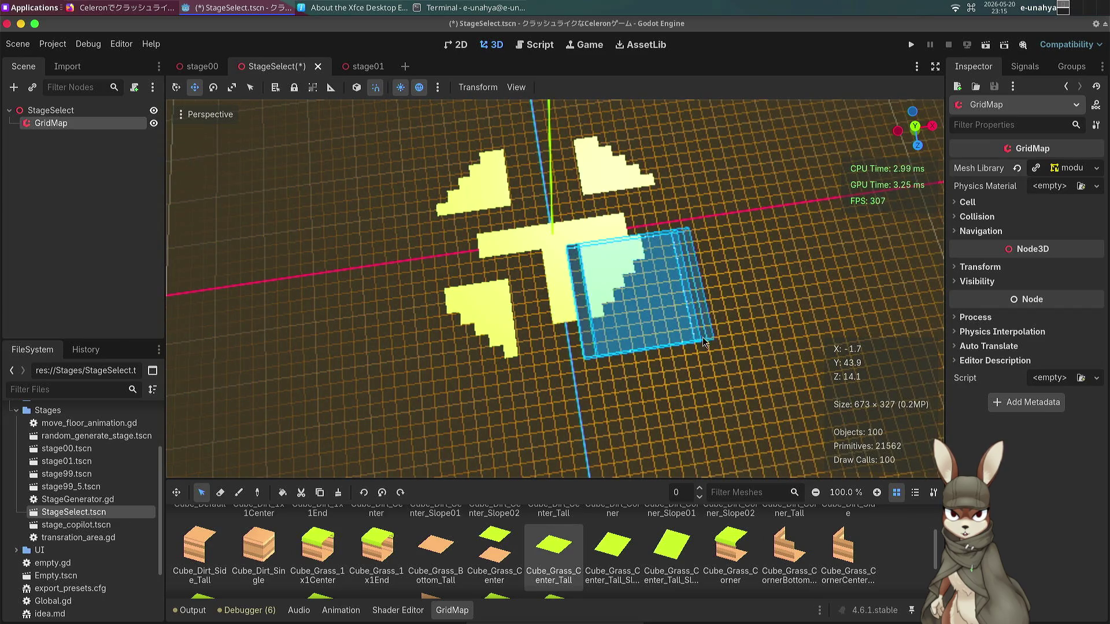
key("ctrl+c")
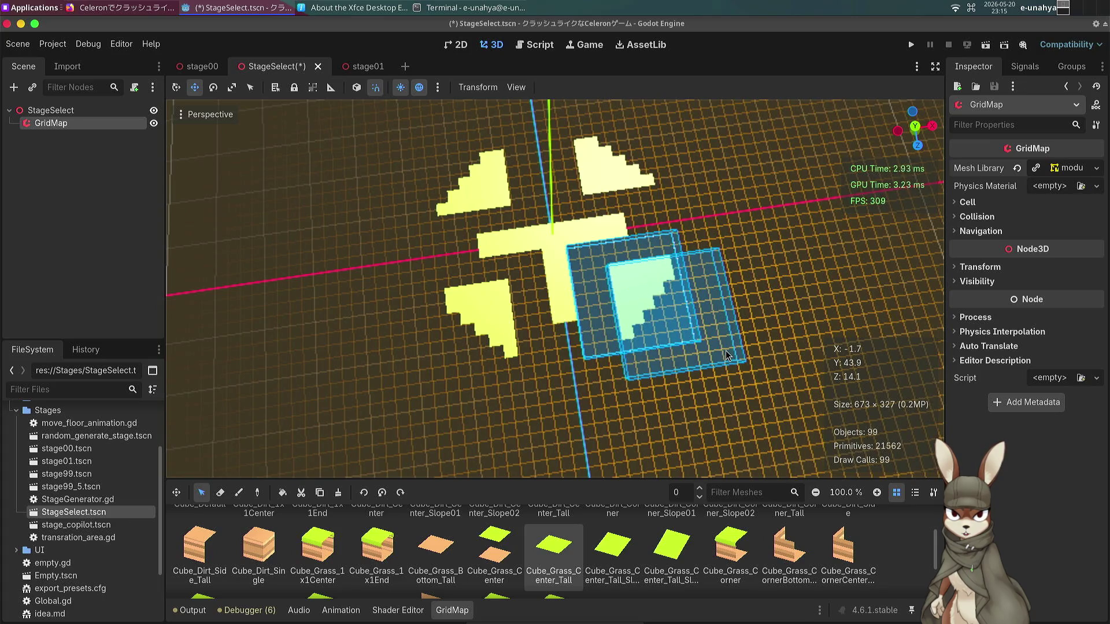
left_click(725, 355)
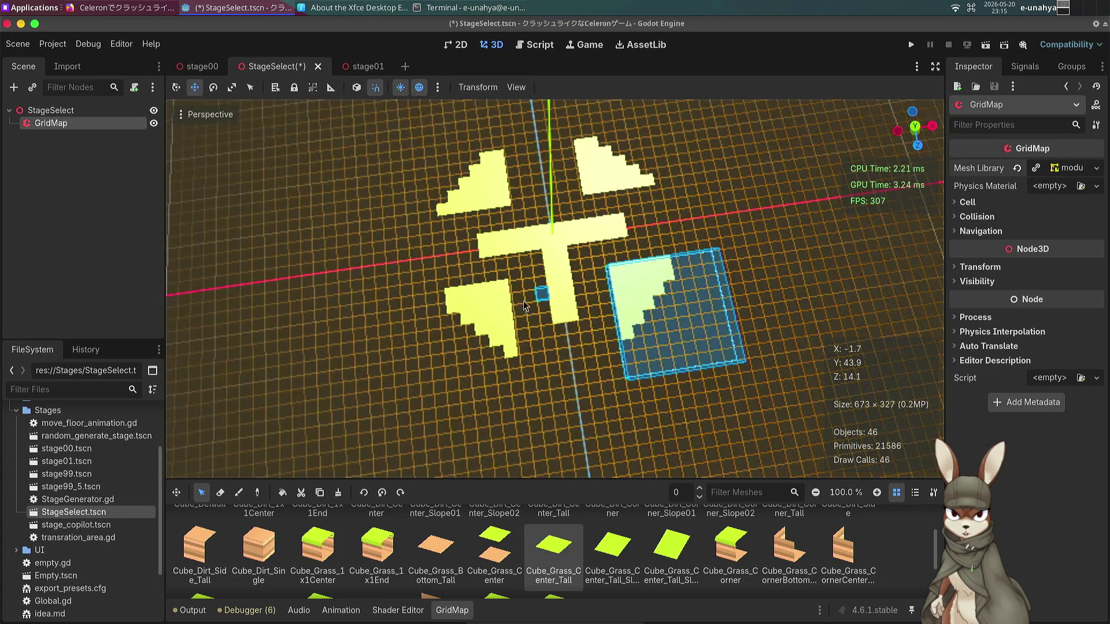
key("Escape")
mouse_move(372, 255)
left_mouse_down()
mouse_move(516, 297)
mouse_move(409, 324)
mouse_move(481, 221)
mouse_move(649, 292)
left_mouse_up()
Fill the upper-right and lower notches of the floor with grass tiles.
scroll(409, 324, "down", 6)
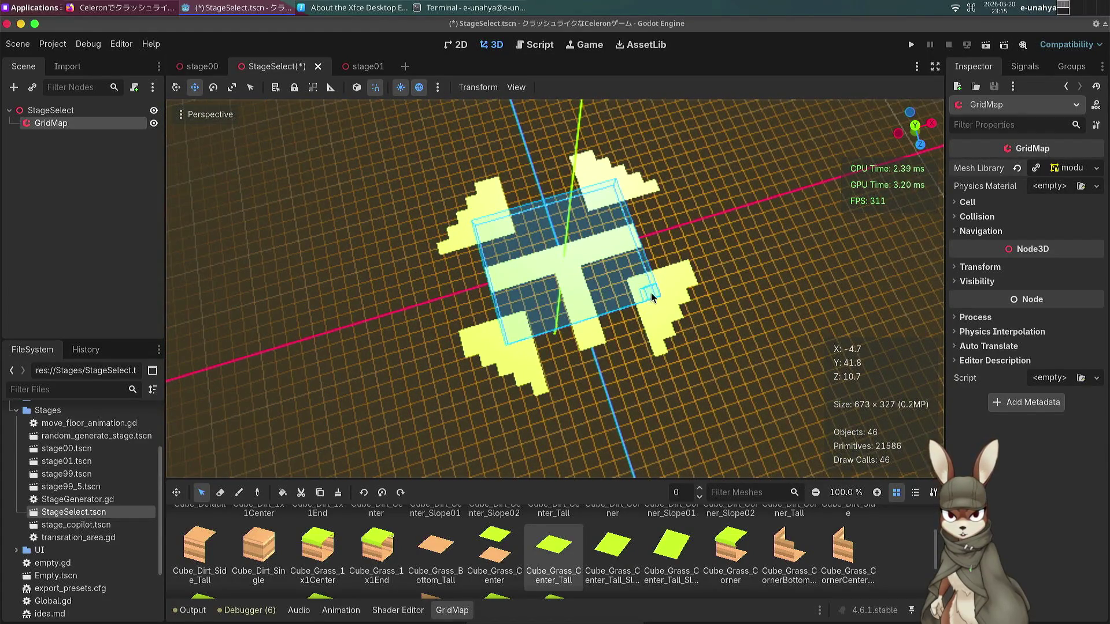
key("shift+f")
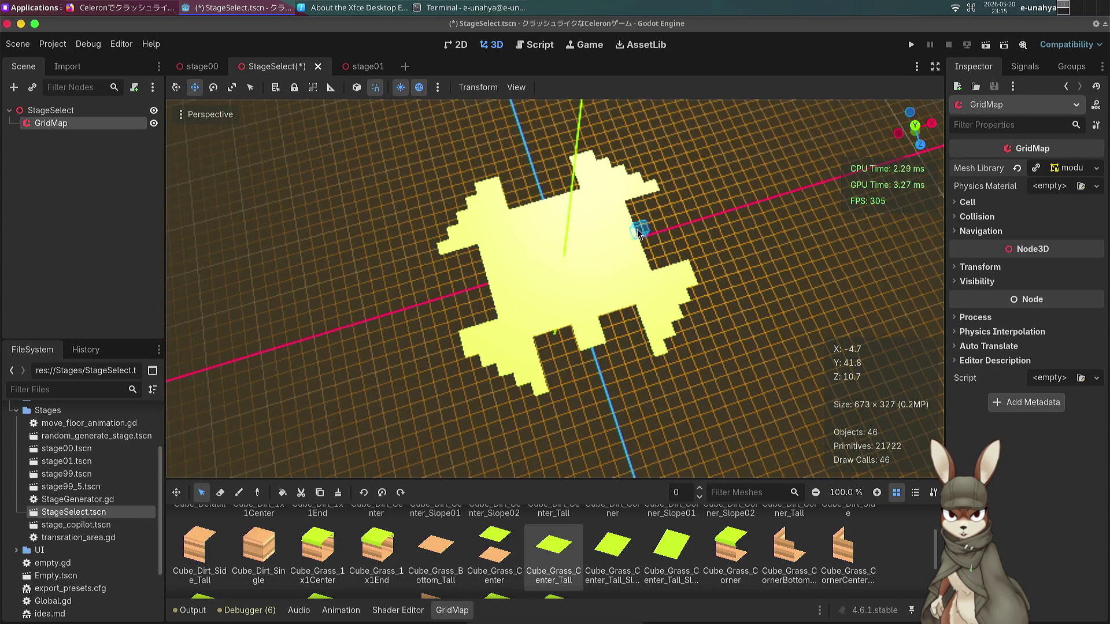
mouse_move(629, 198)
left_mouse_down()
mouse_move(682, 249)
mouse_move(677, 283)
mouse_move(679, 273)
left_mouse_up()
key("shift+f")
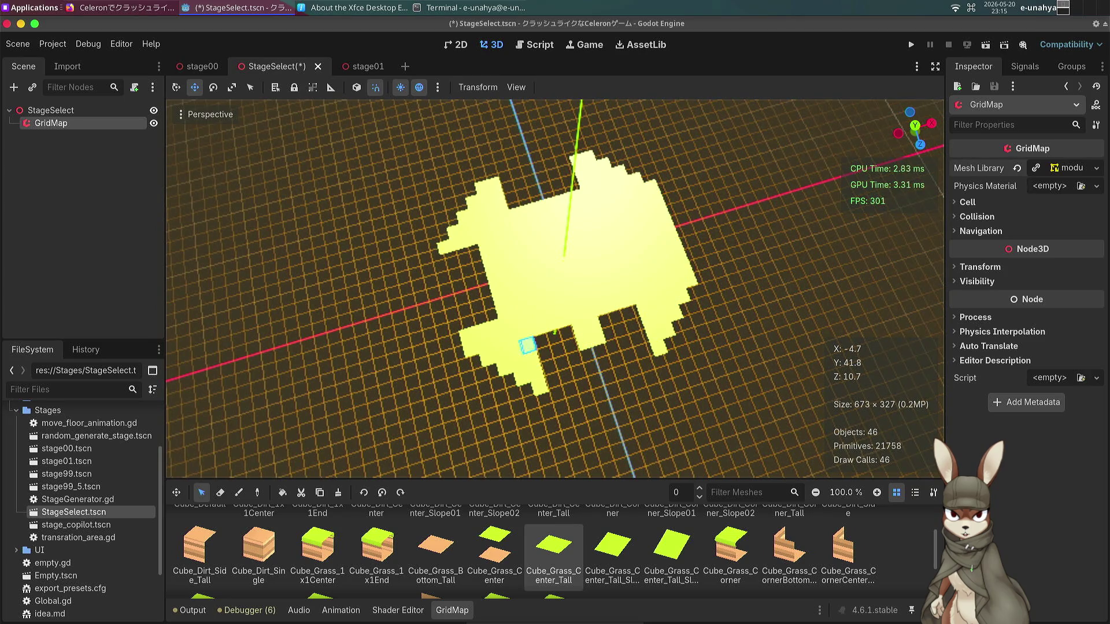
left_click_drag(527, 345, 645, 343)
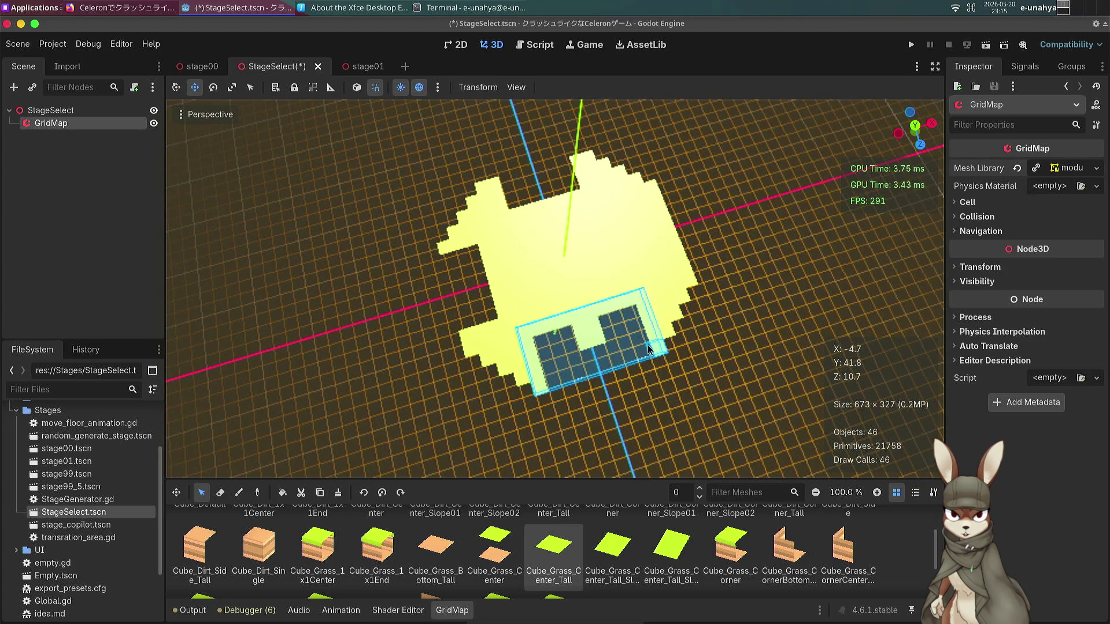
key("shift+f")
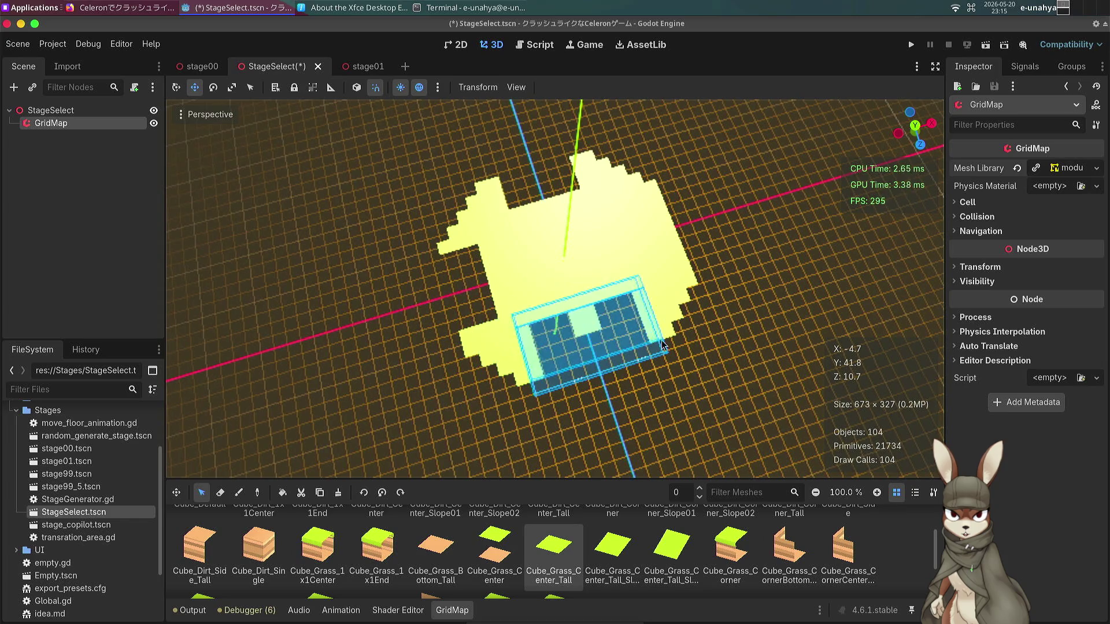
left_click_drag(527, 346, 650, 346)
key("Delete")
key("shift+f")
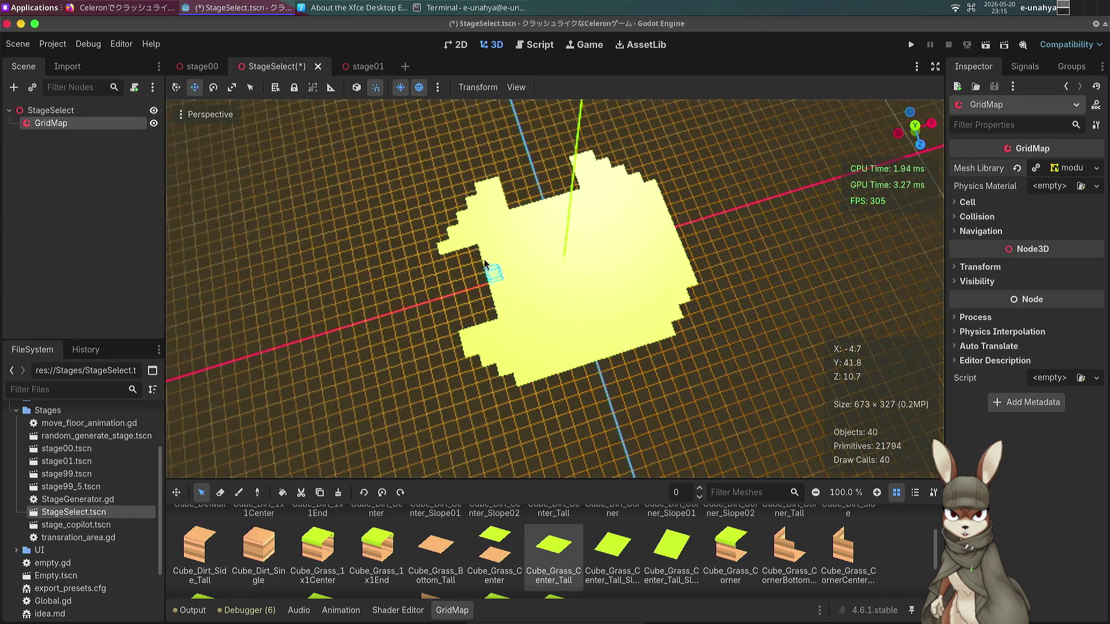
Fill the left, upper and bottom-edge gaps, then switch to Erase and snap to top view.
left_click_drag(447, 248, 520, 318)
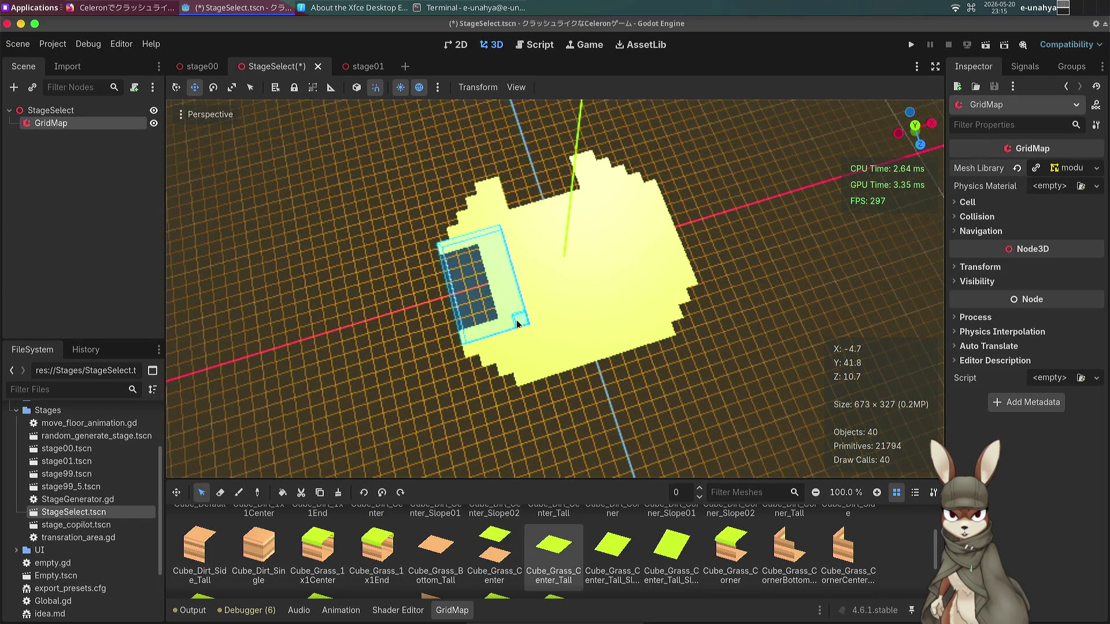
key("shift+f")
left_click_drag(507, 185, 586, 162)
key("shift+f")
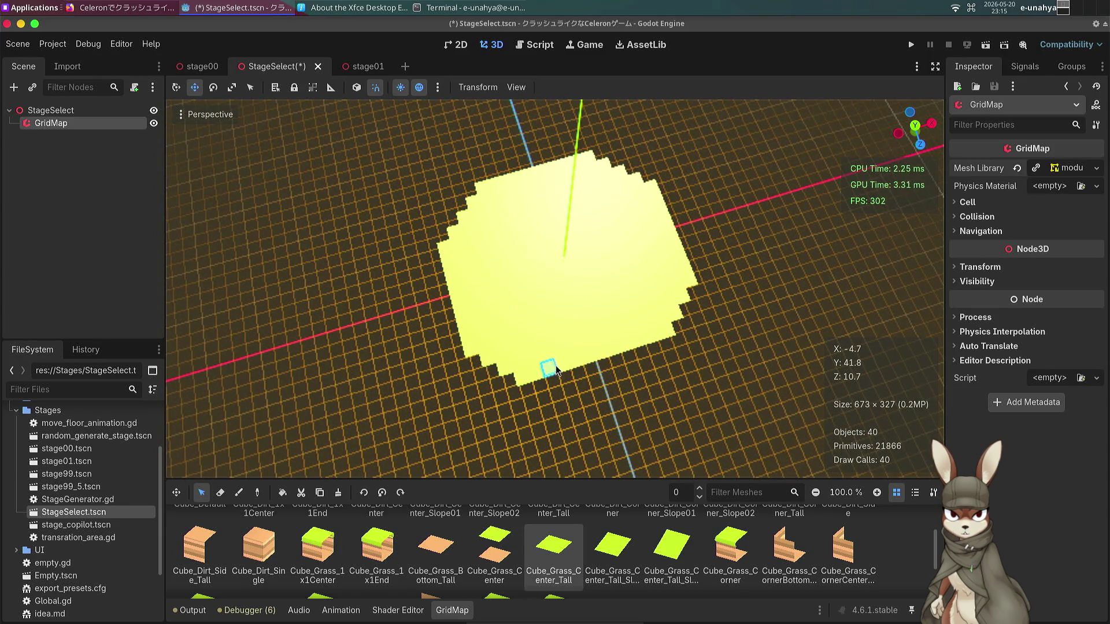
key("Escape")
mouse_move(596, 382)
left_mouse_down()
mouse_move(654, 379)
mouse_move(660, 361)
left_mouse_up()
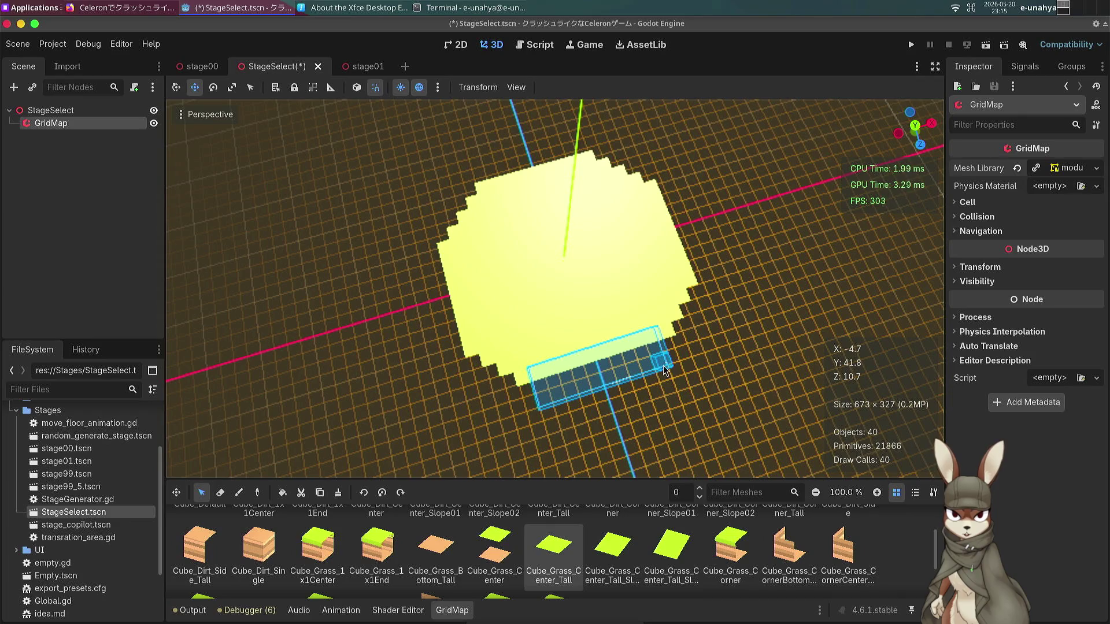
key("z")
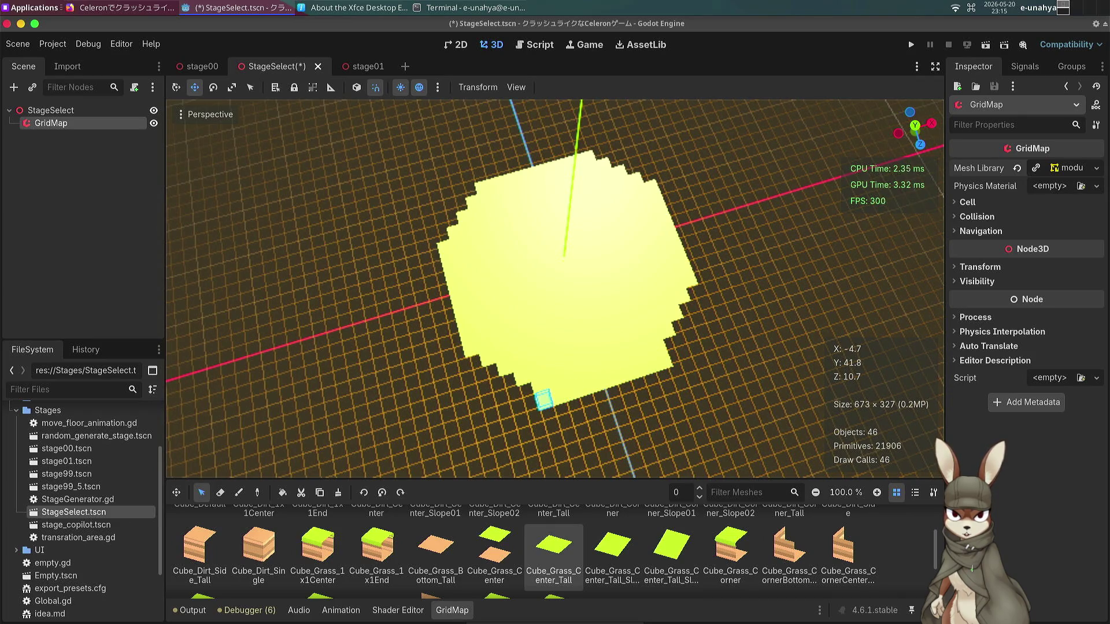
key("w")
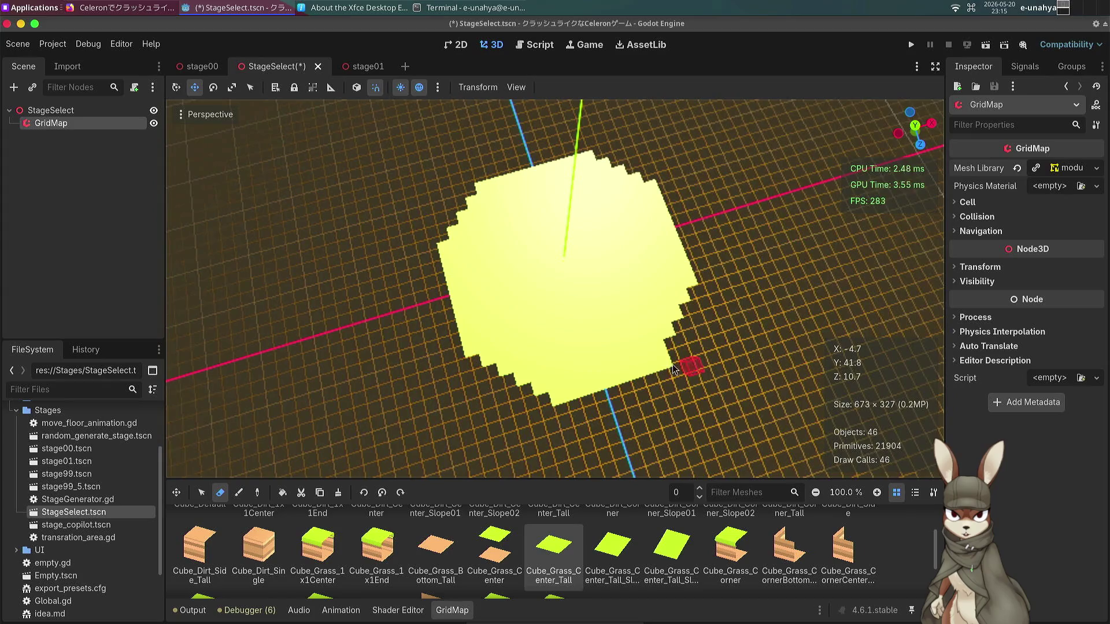
key("KP_7")
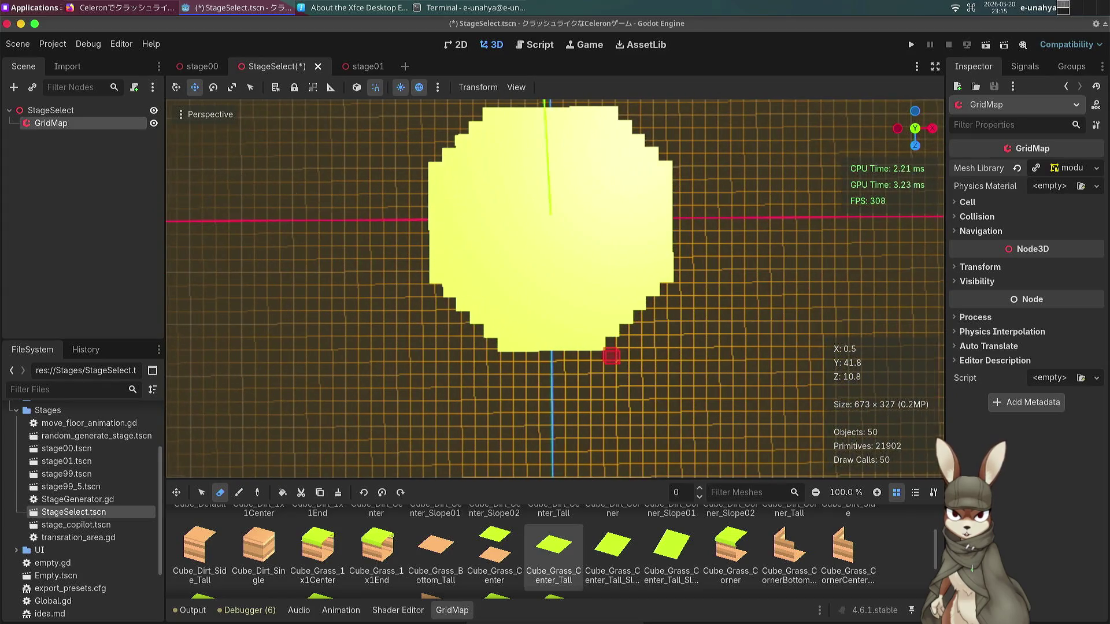
Set the viewport to Top orthogonal view and enable Lock View Rotation.
left_click(208, 114)
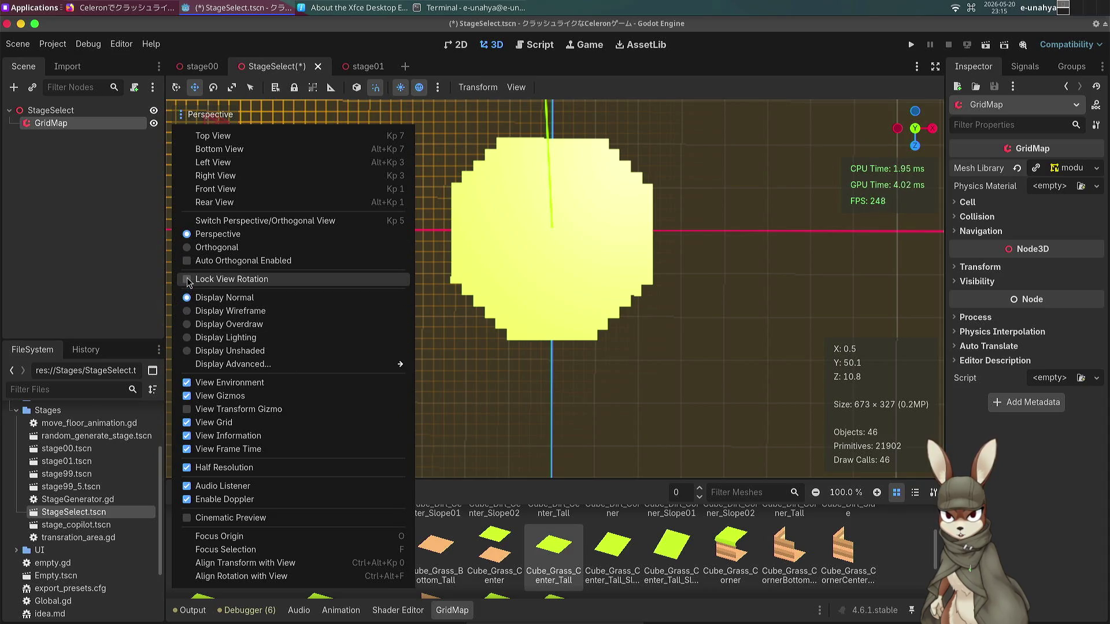
left_click(213, 136)
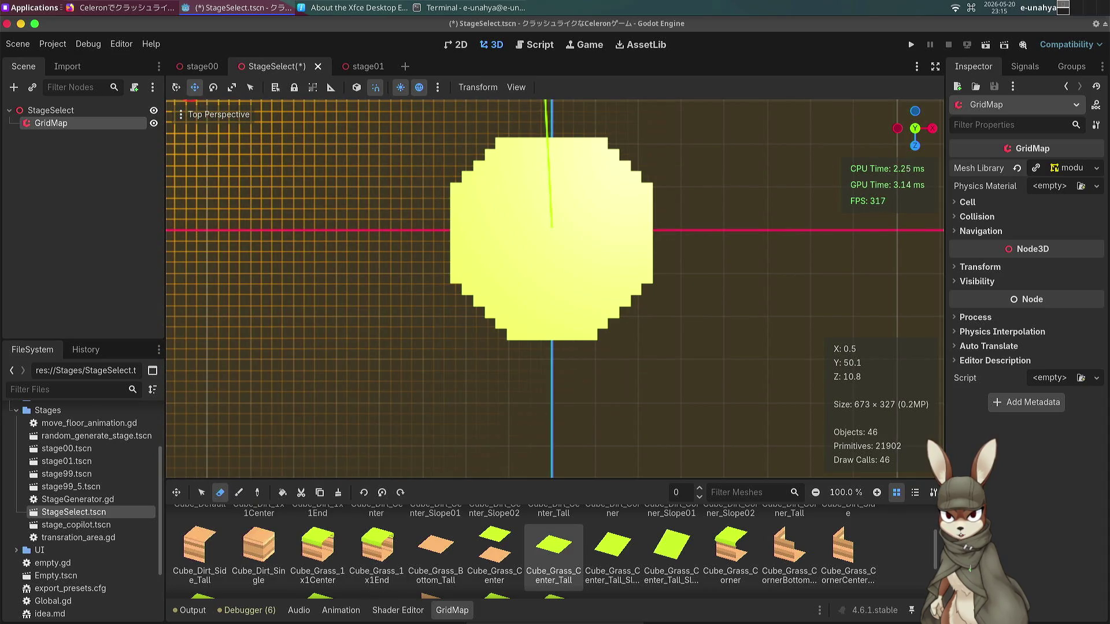
left_click(200, 118)
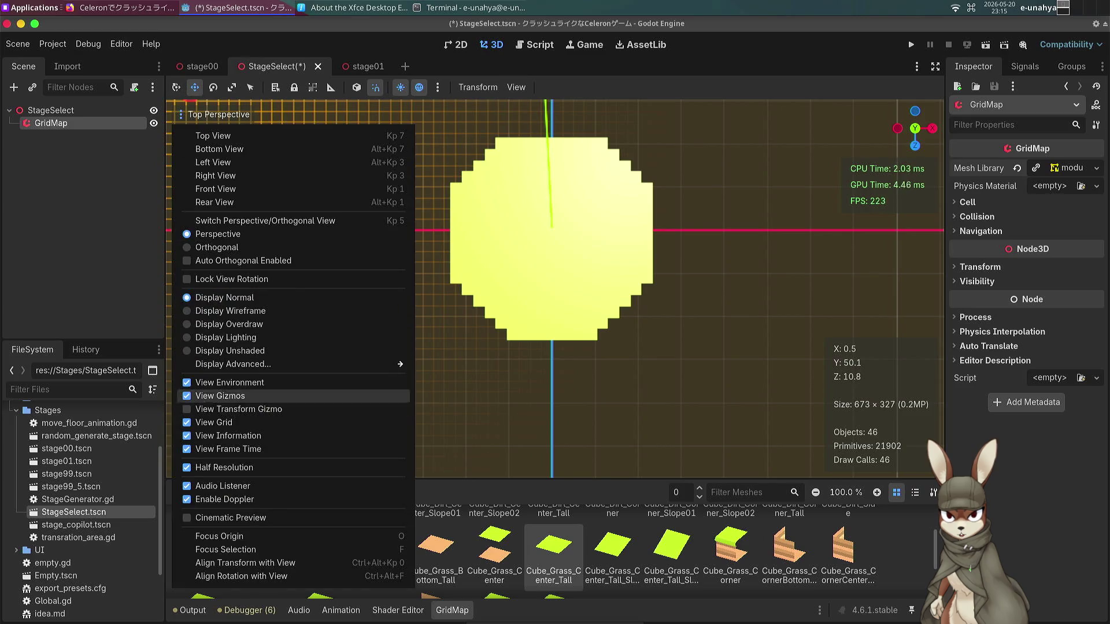
left_click(236, 222)
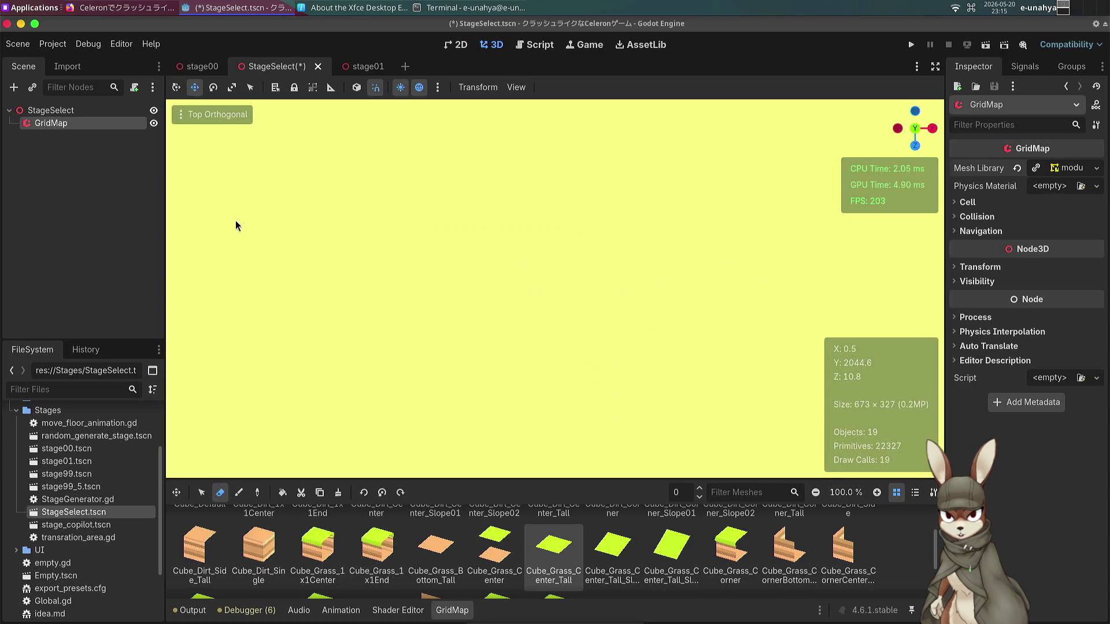
scroll(400, 273, "down", 10)
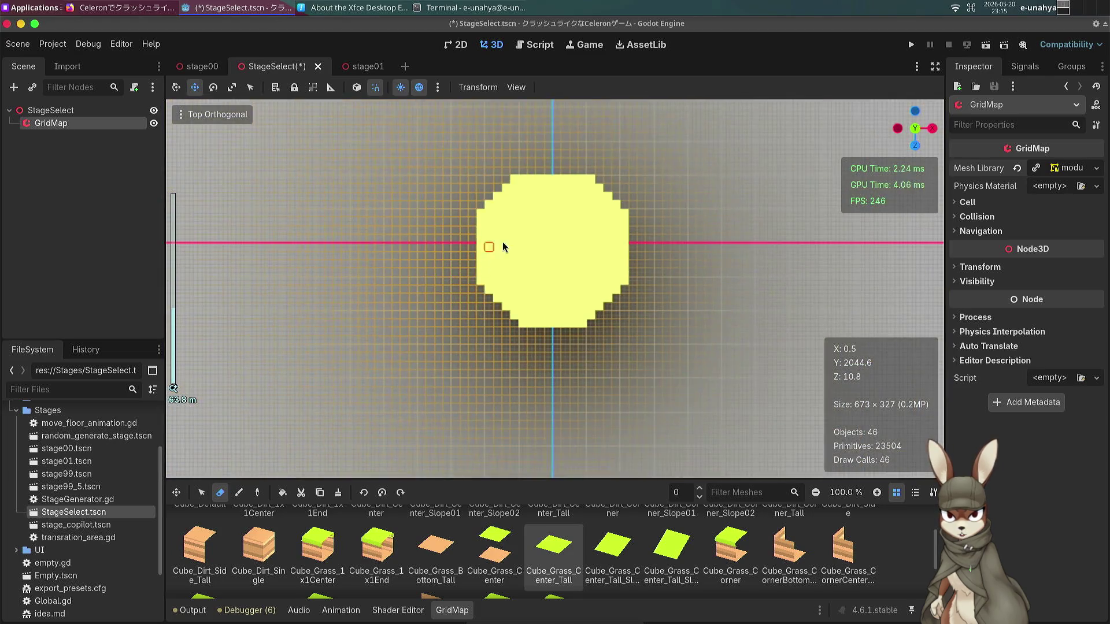
mouse_move(503, 247)
left_mouse_down()
mouse_move(536, 279)
mouse_move(572, 269)
mouse_move(561, 251)
mouse_move(560, 322)
left_mouse_up()
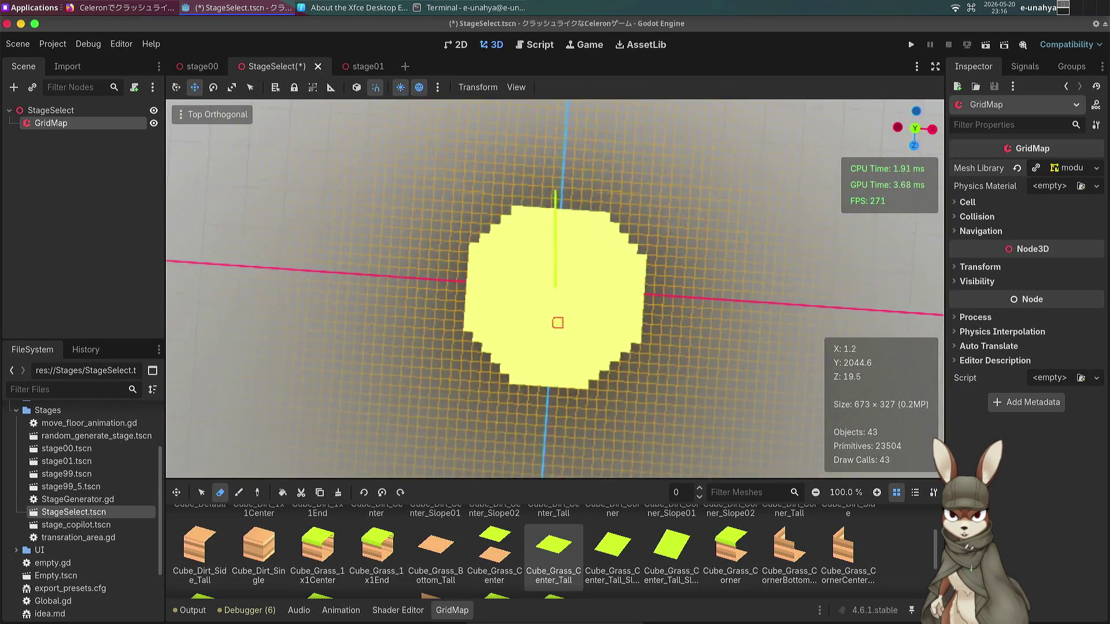
left_click(215, 114)
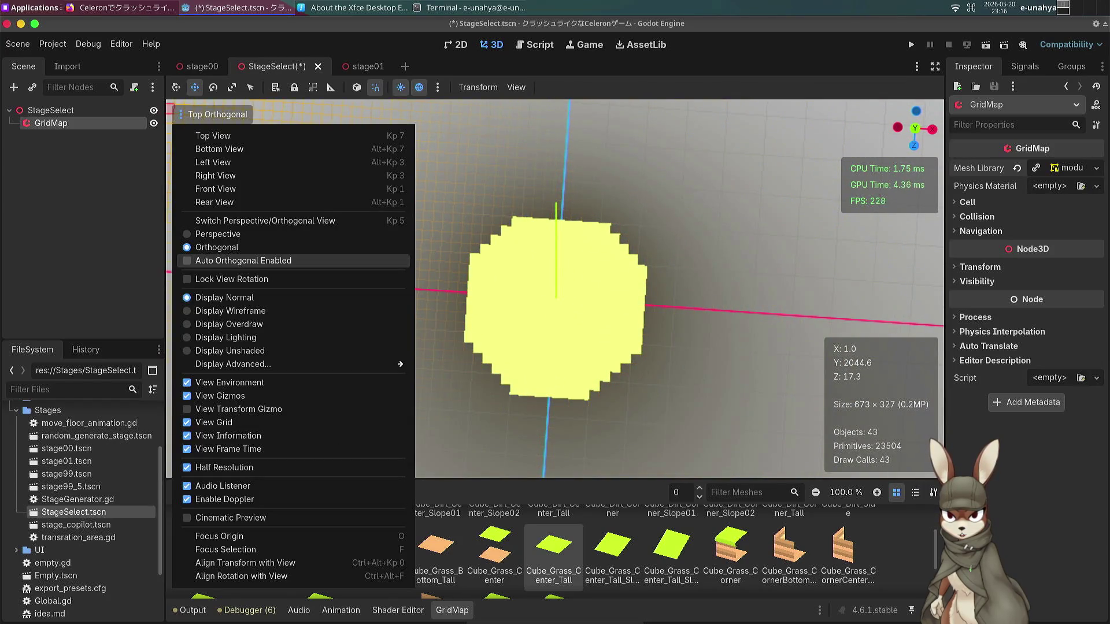
left_click(213, 135)
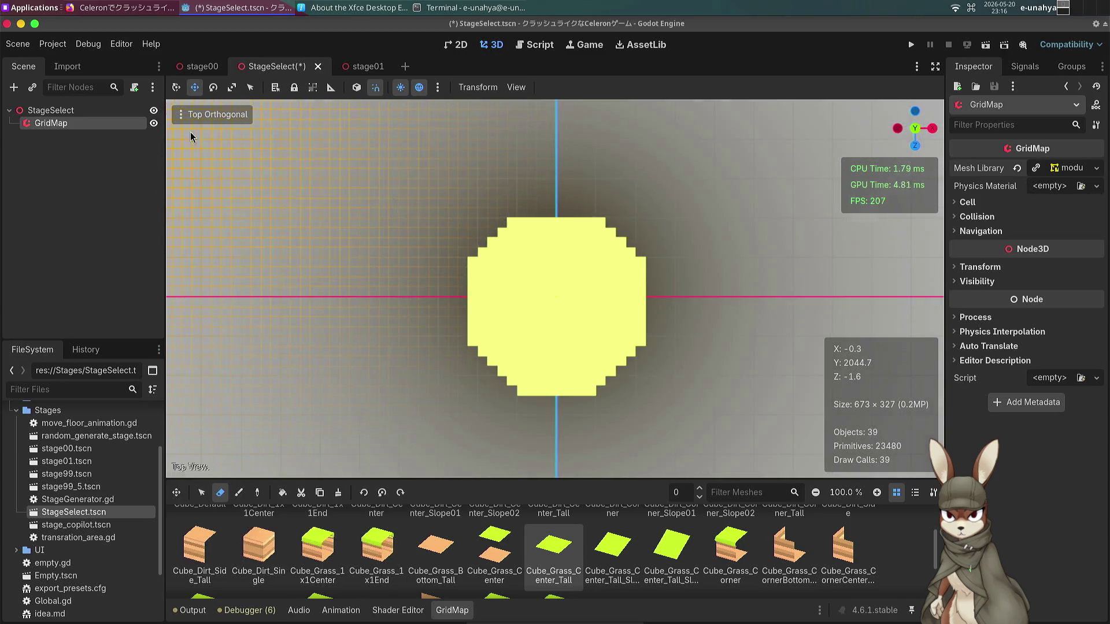
left_click(179, 118)
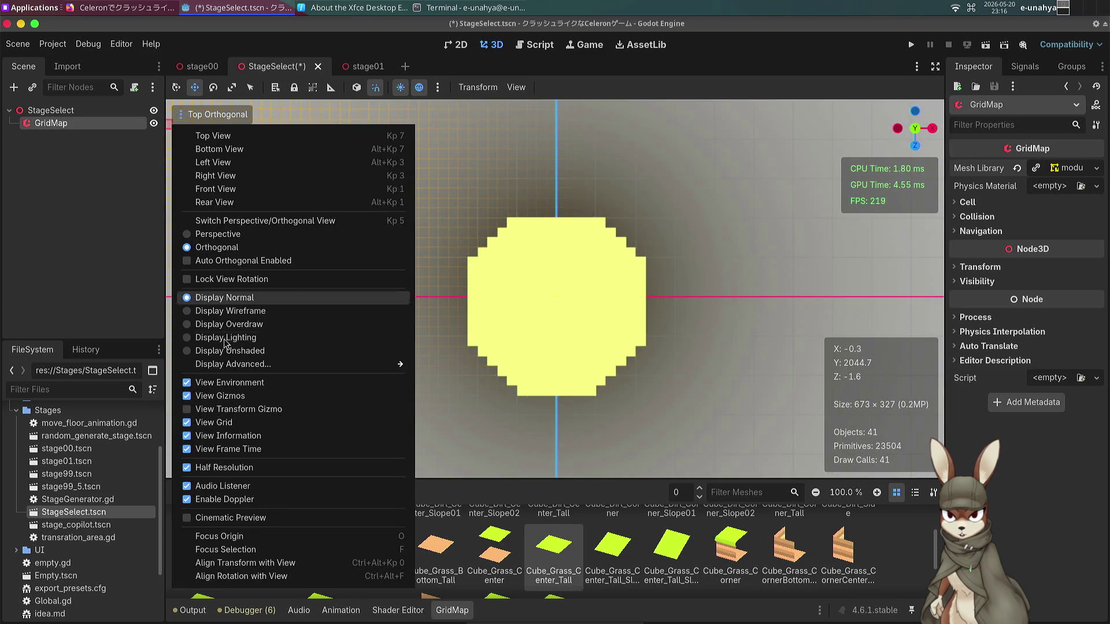
left_click(231, 279)
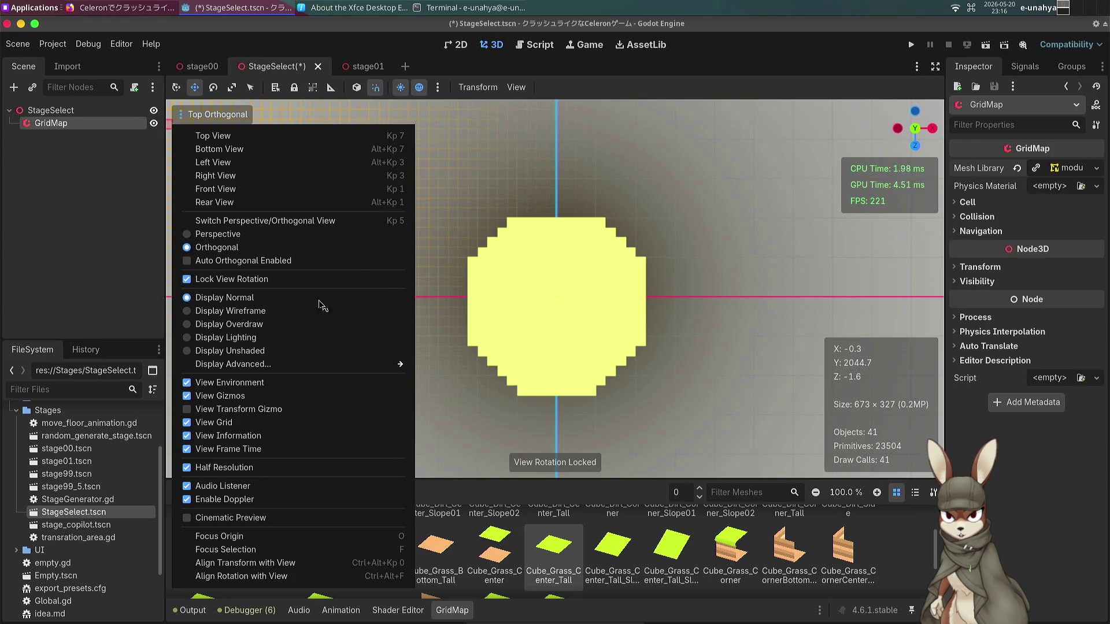
left_click_drag(531, 314, 514, 340)
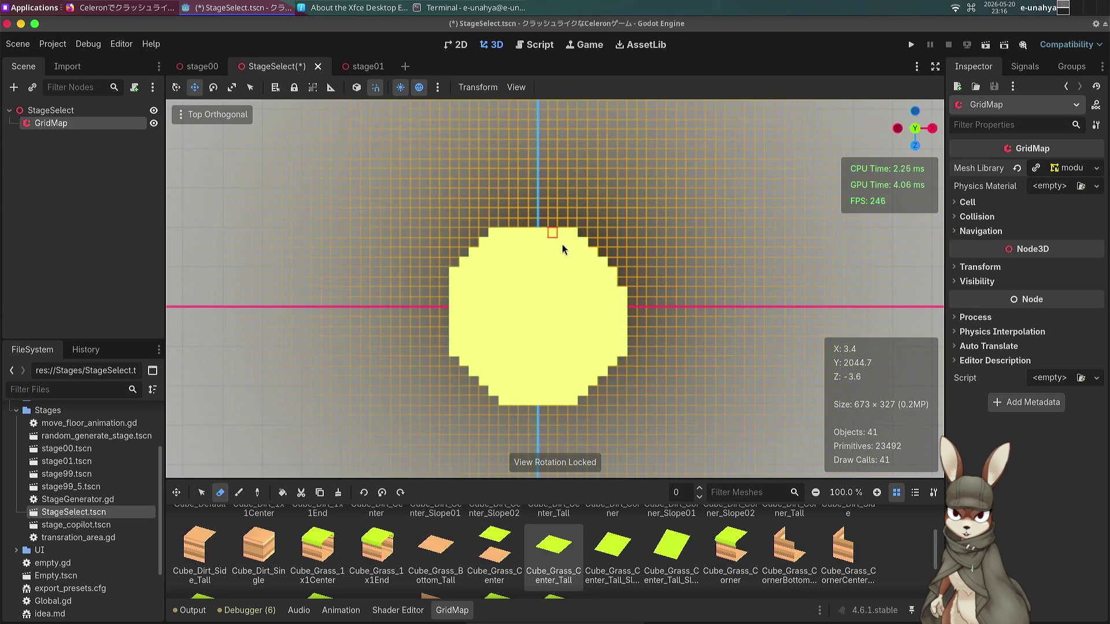
Restore the two erased rim cells and paint the first diamond tiles above-left of the disc.
key("ctrl+z")
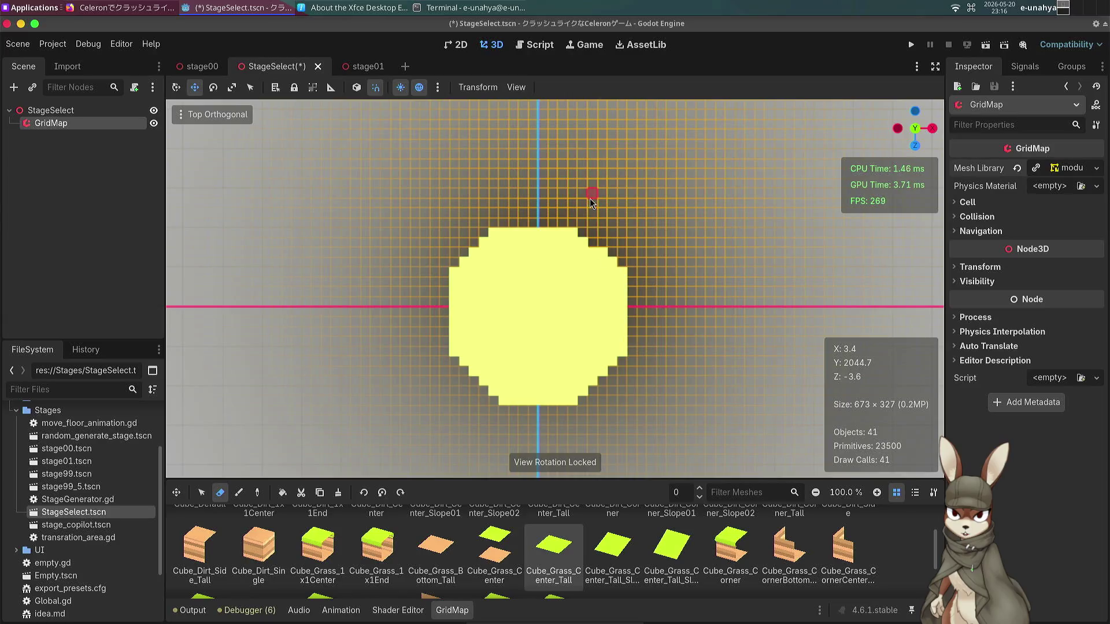
key("ctrl+z")
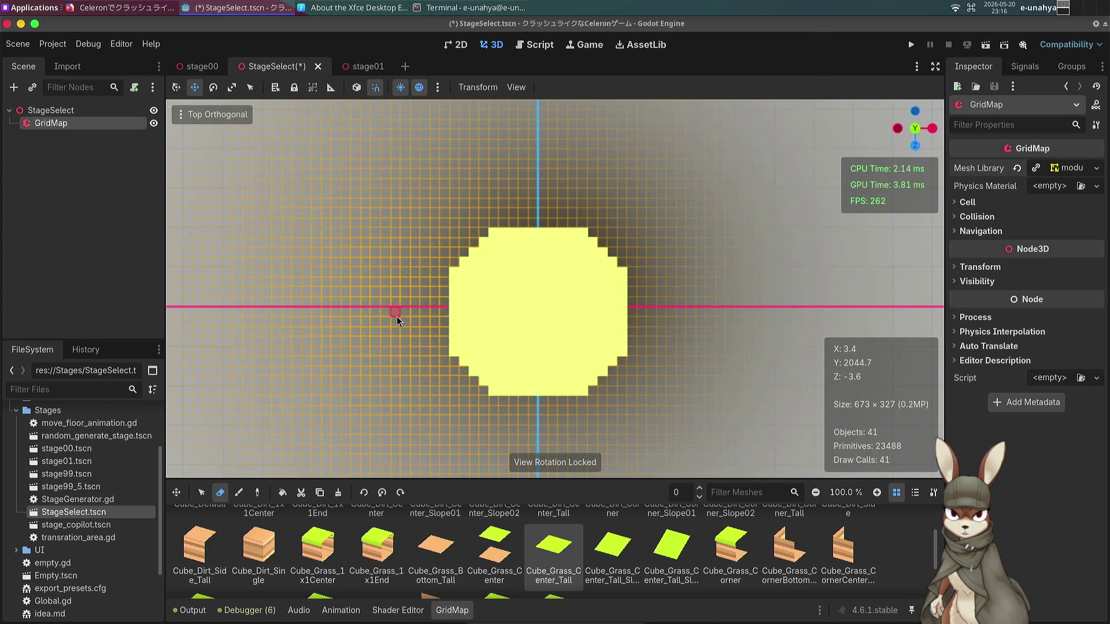
key("q")
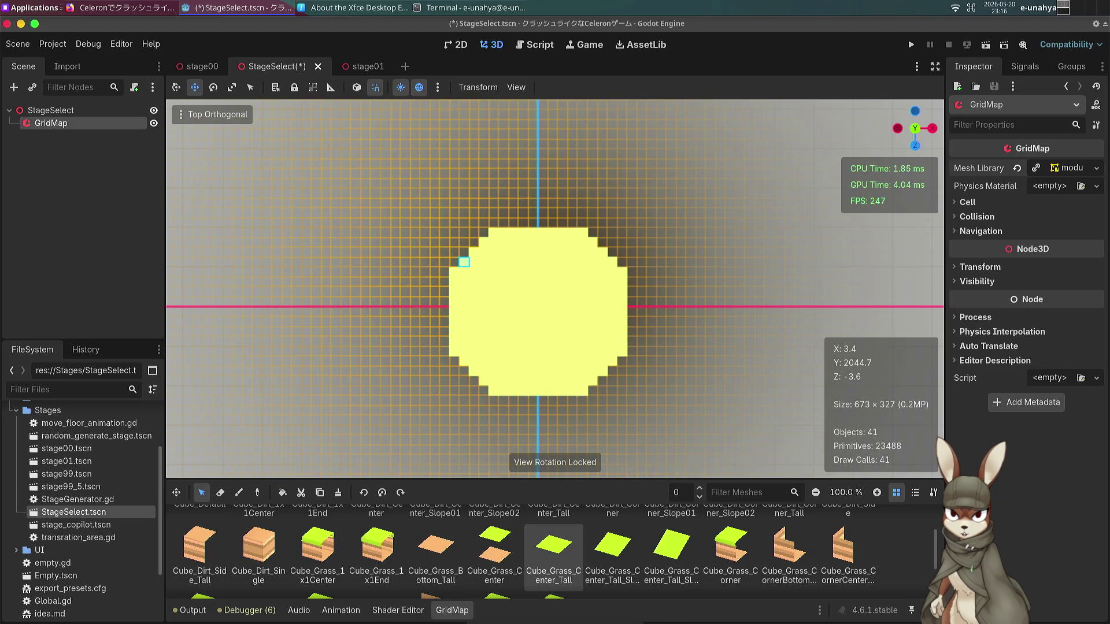
key("w")
key("e")
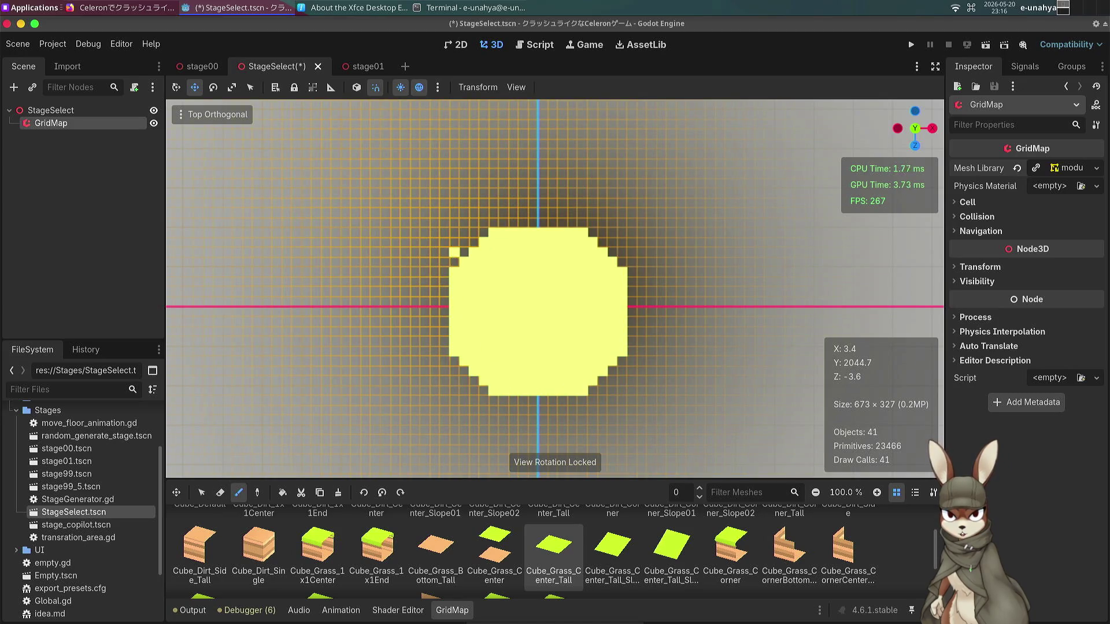
left_click(446, 242)
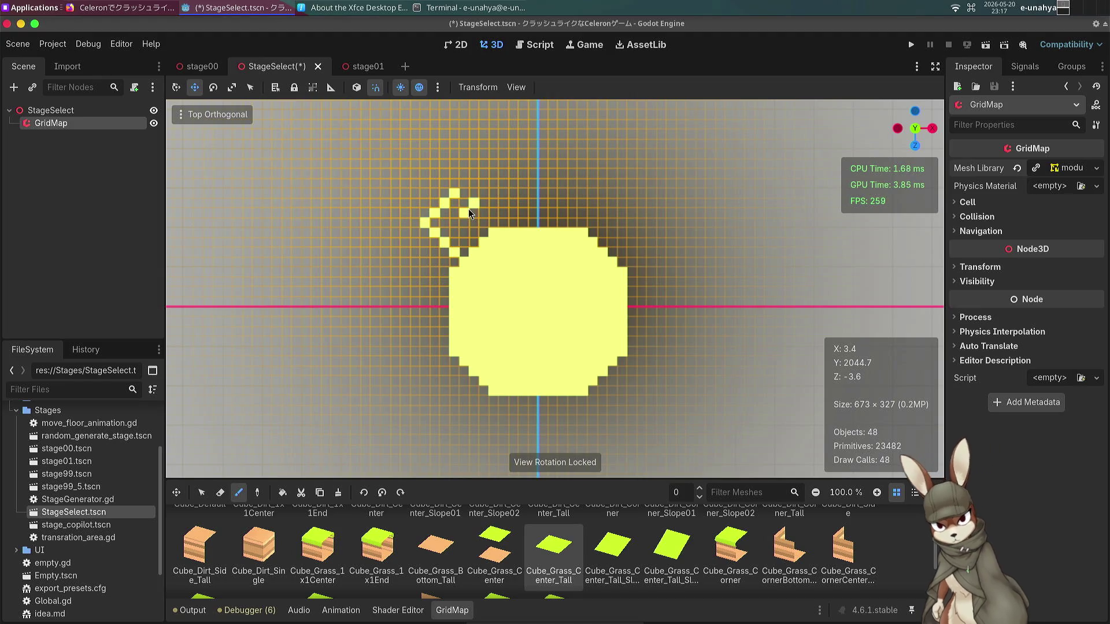
left_click(474, 221)
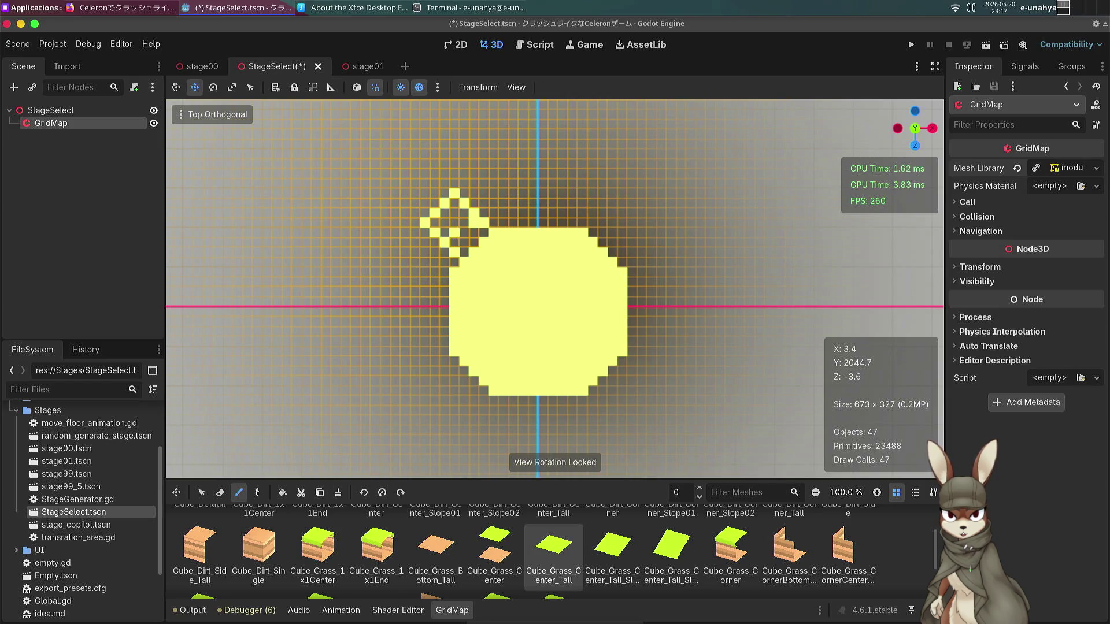
key("t")
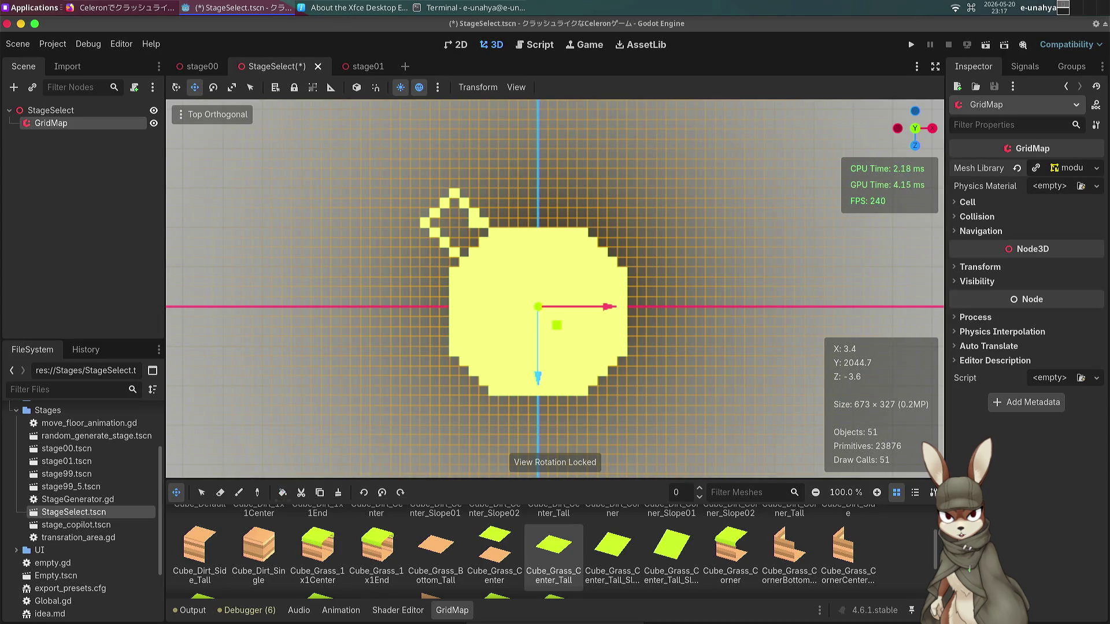
Fill the gaps in the upper-left lobe with grass tiles.
left_click(220, 493)
left_click(238, 493)
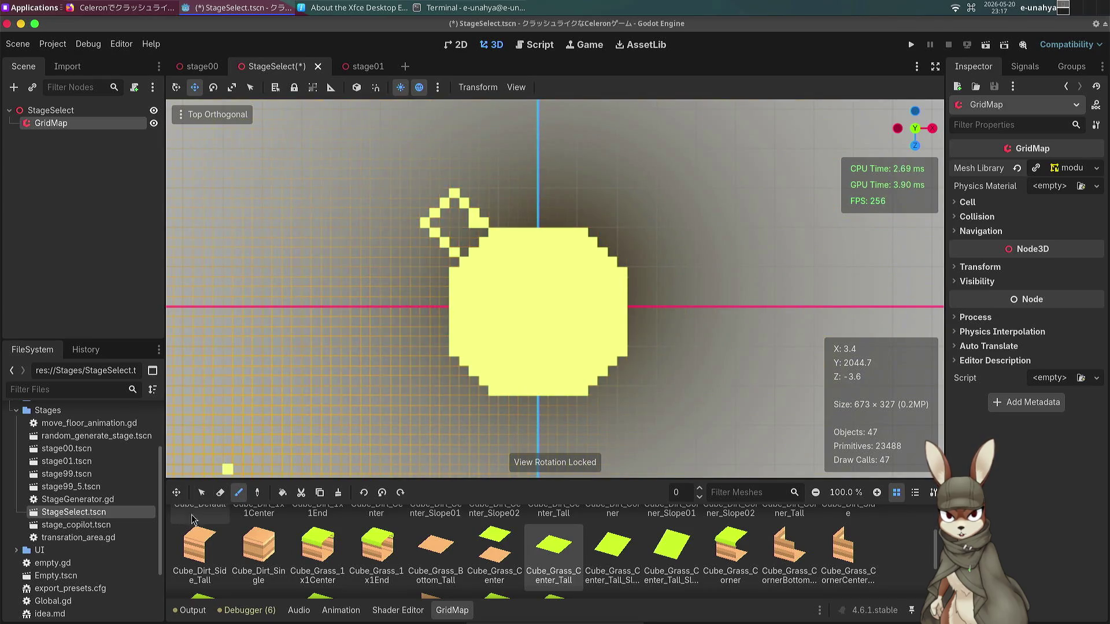
left_click(201, 493)
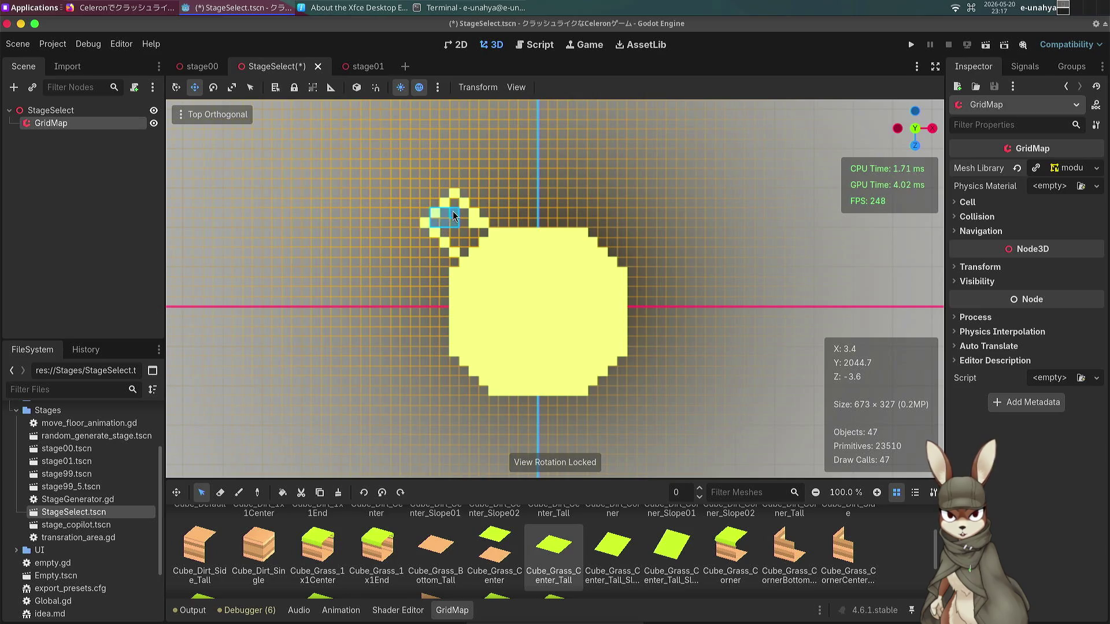
left_click_drag(449, 231, 456, 229)
left_click(238, 492)
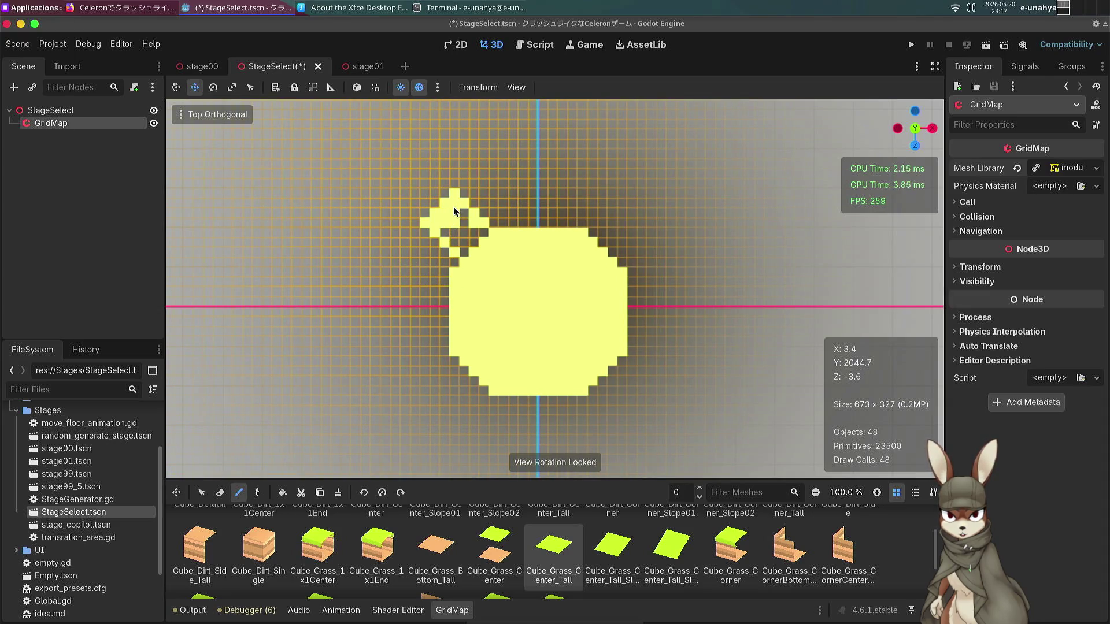
left_click_drag(449, 230, 470, 251)
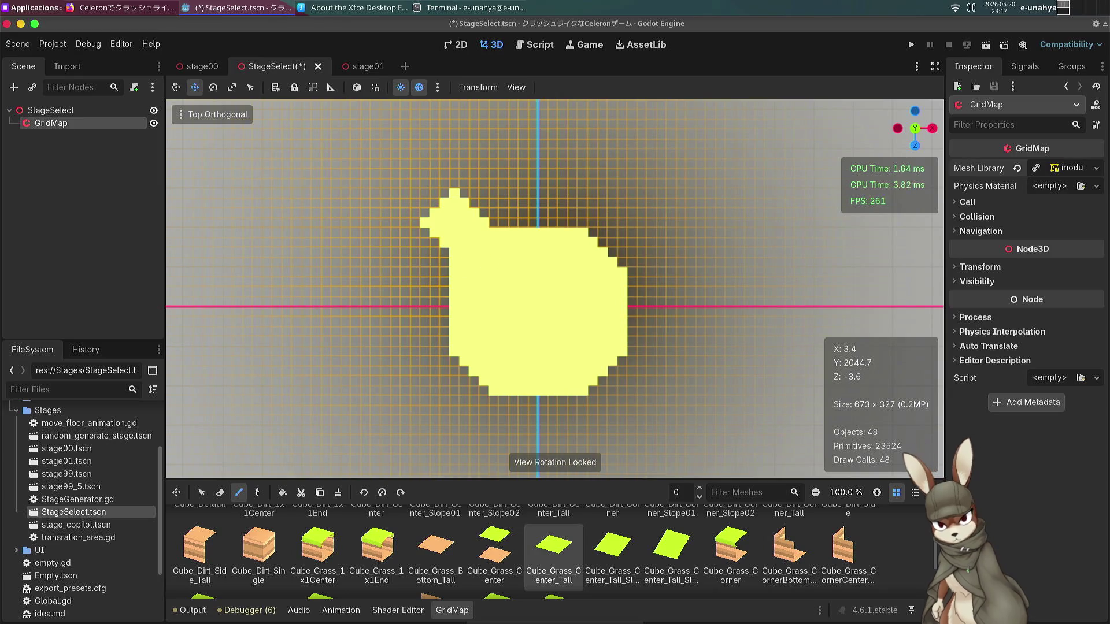
key("ctrl+z")
left_click(458, 252)
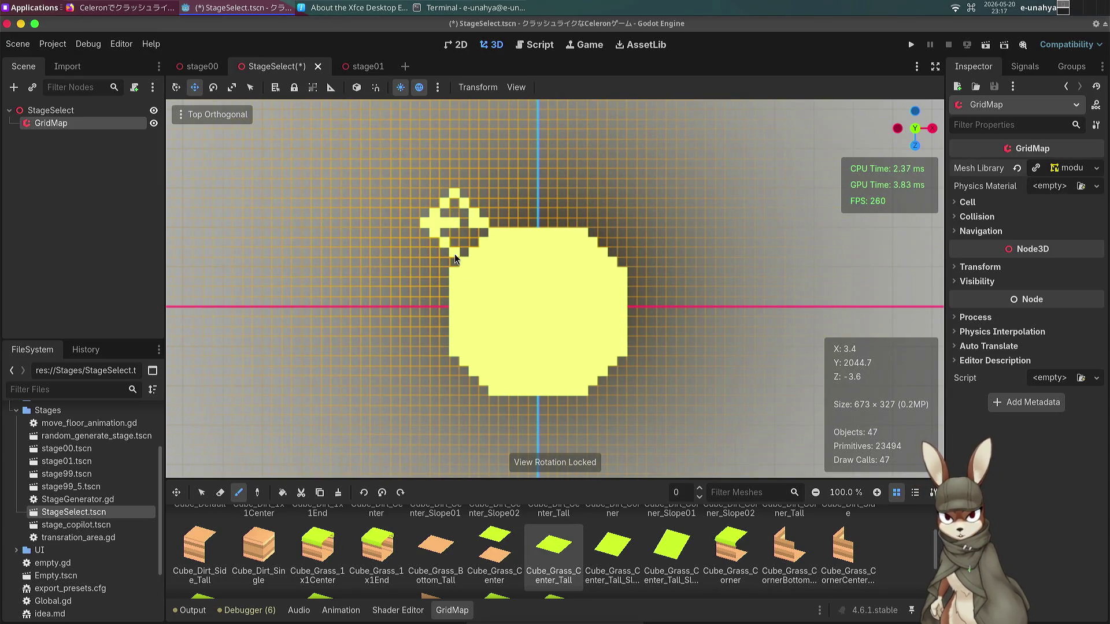
left_click(473, 236)
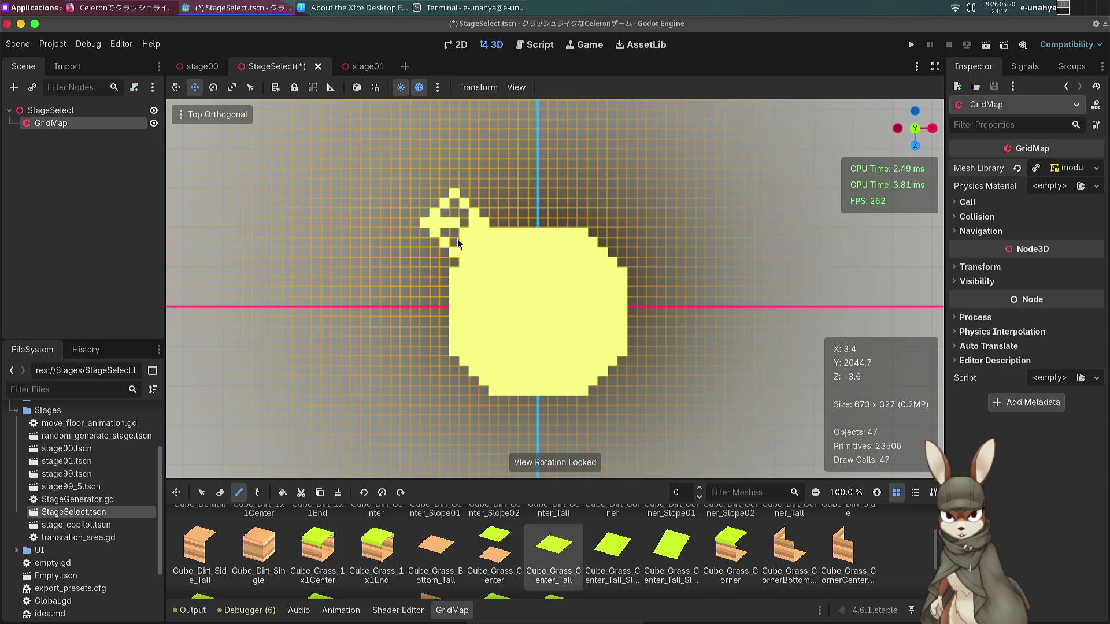
left_click(449, 237)
left_click(463, 218)
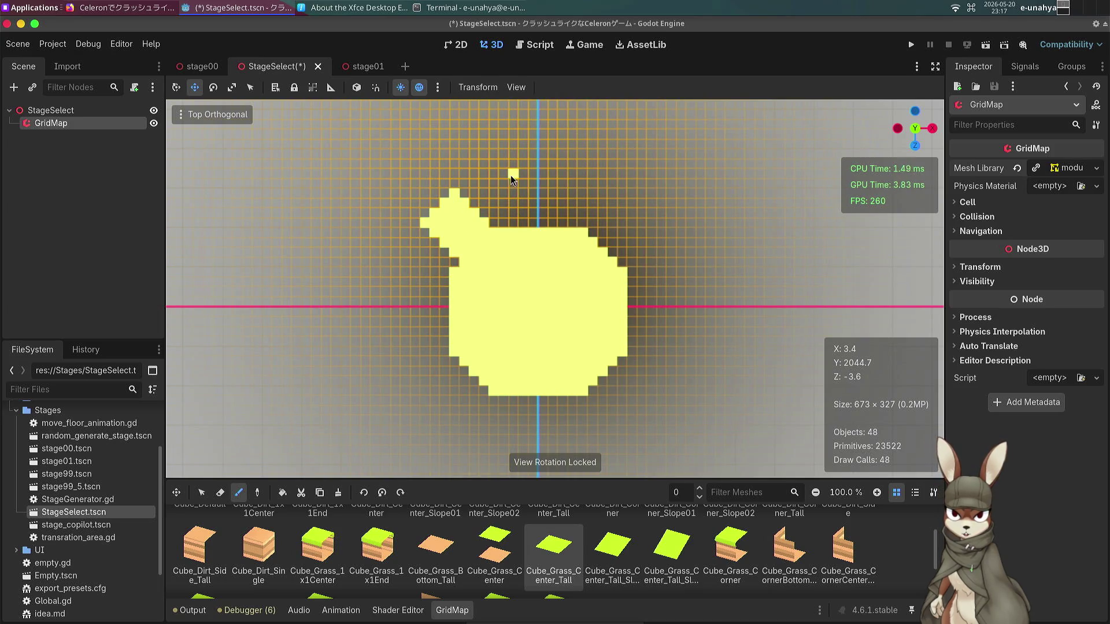
Paint a top-center row and an upper-right lobe outline, then fill the lobe's interior.
mouse_move(535, 193)
left_mouse_down()
mouse_move(554, 196)
mouse_move(531, 225)
left_mouse_up()
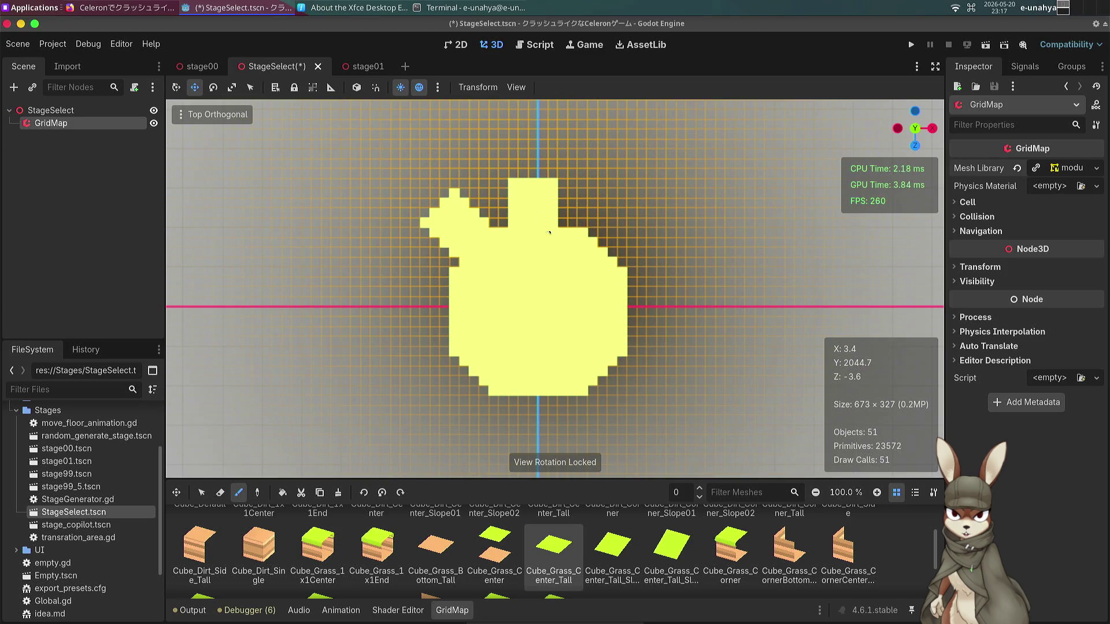
left_click(612, 221)
left_click(621, 213)
left_click(629, 206)
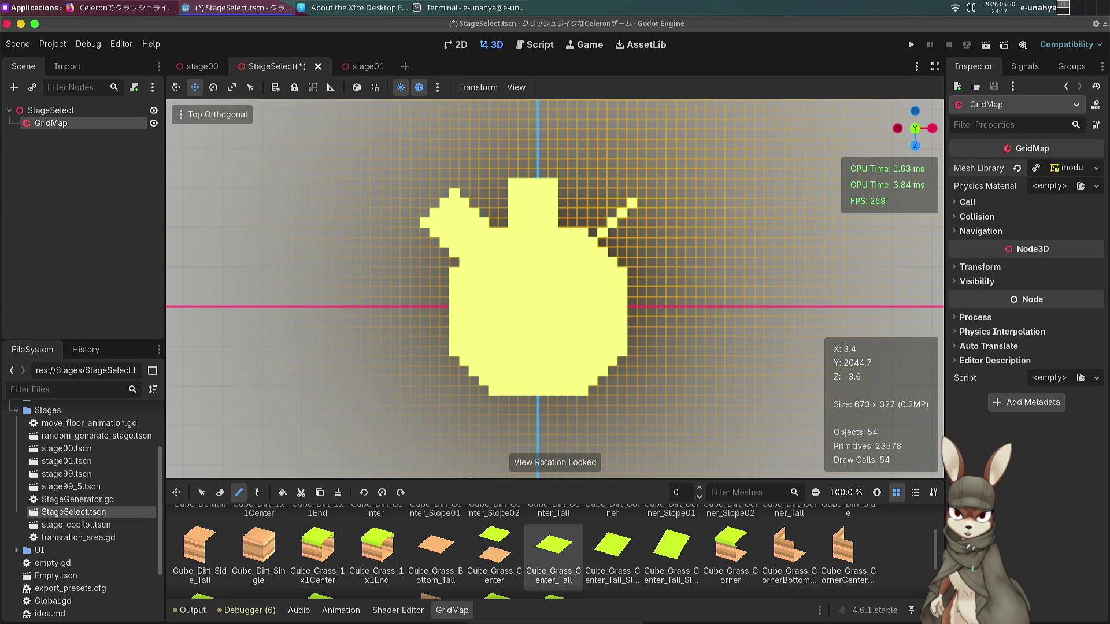
left_click(643, 211)
left_click(651, 224)
left_click(658, 234)
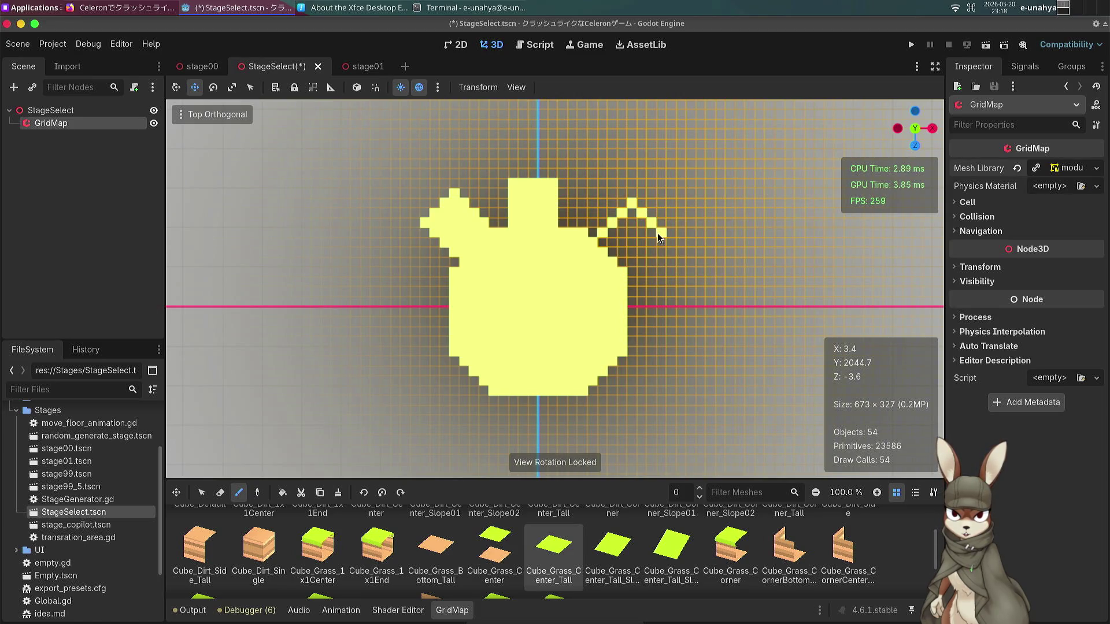
right_click(643, 241)
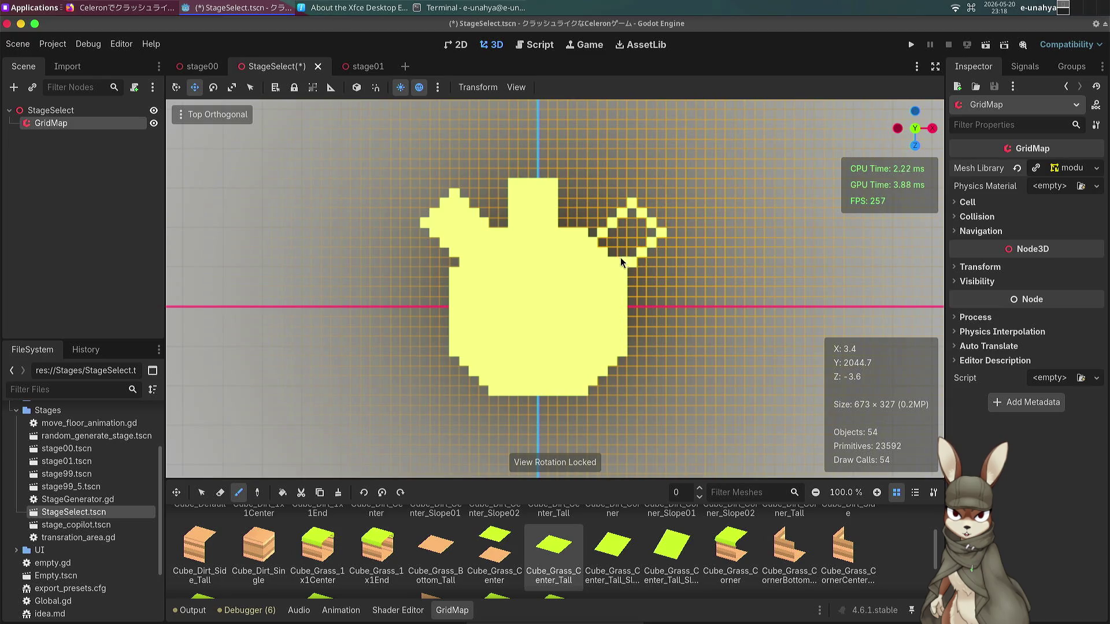
mouse_move(646, 246)
left_mouse_down()
mouse_move(654, 237)
mouse_move(613, 243)
mouse_move(630, 223)
left_mouse_up()
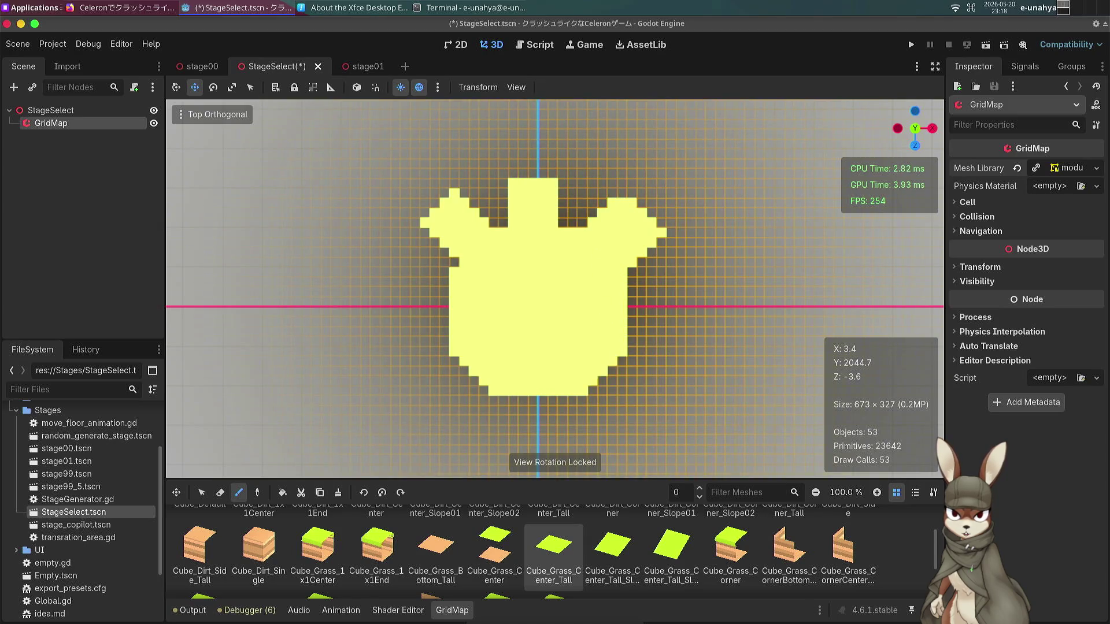
left_click_drag(555, 305, 498, 327)
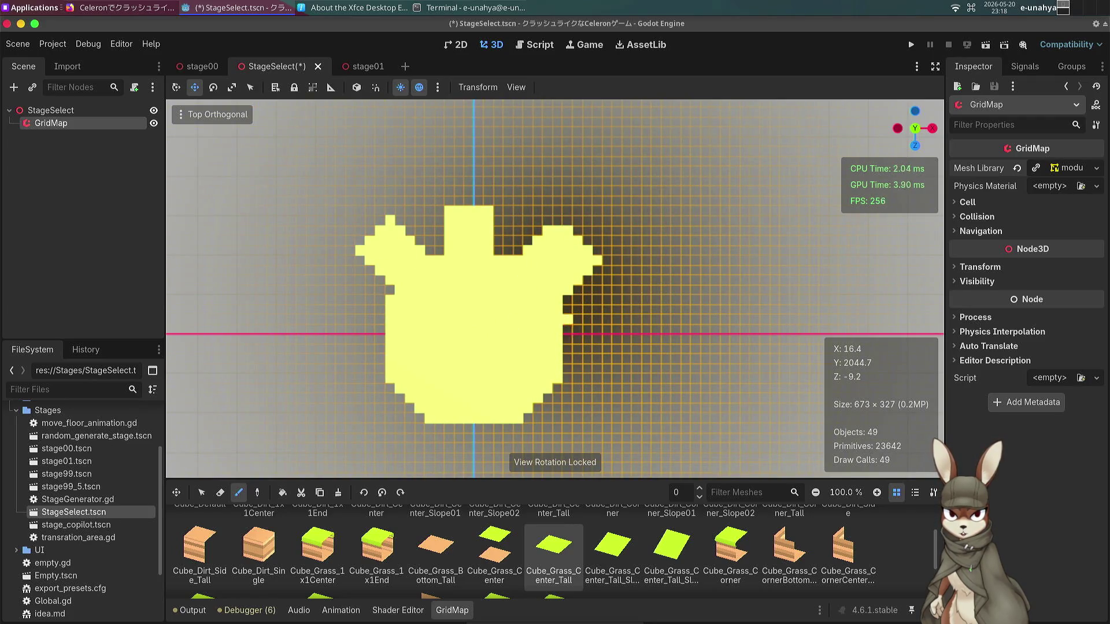
Erase three stray tiles on the right lobe and paint two missing tiles above it.
key("q")
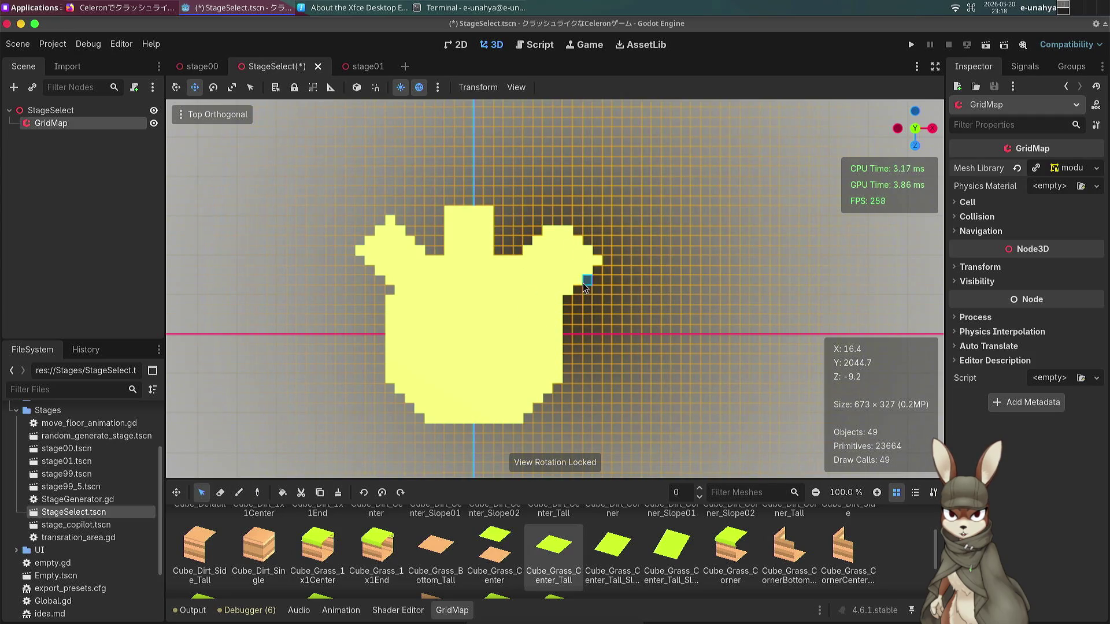
key("e")
key("w")
left_click(595, 270)
left_click(598, 263)
left_click(548, 232)
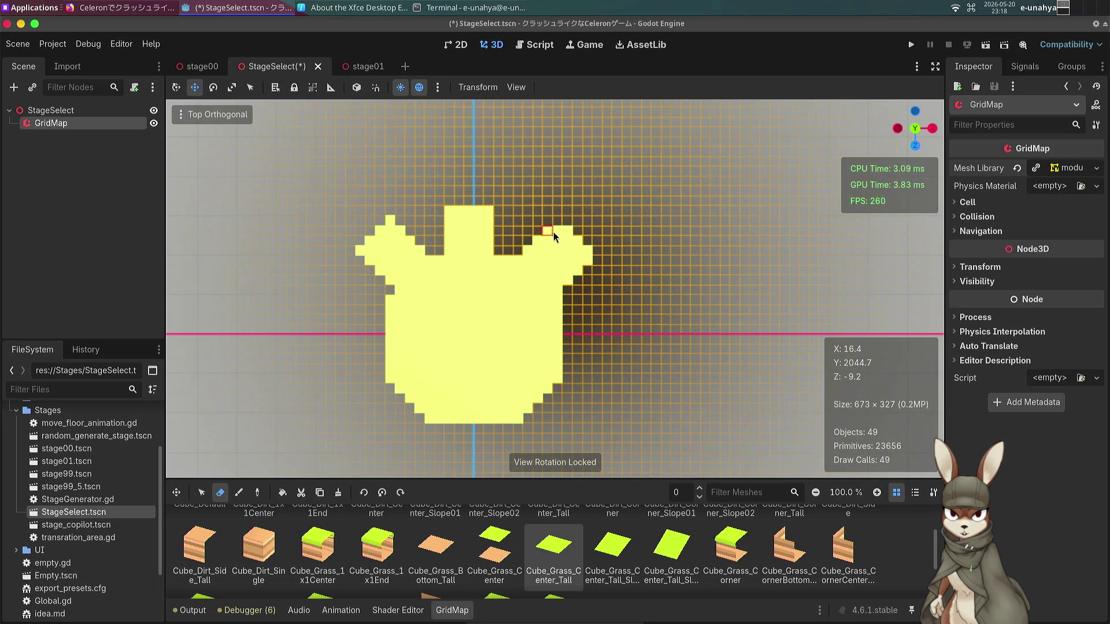
key("e")
left_click(560, 225)
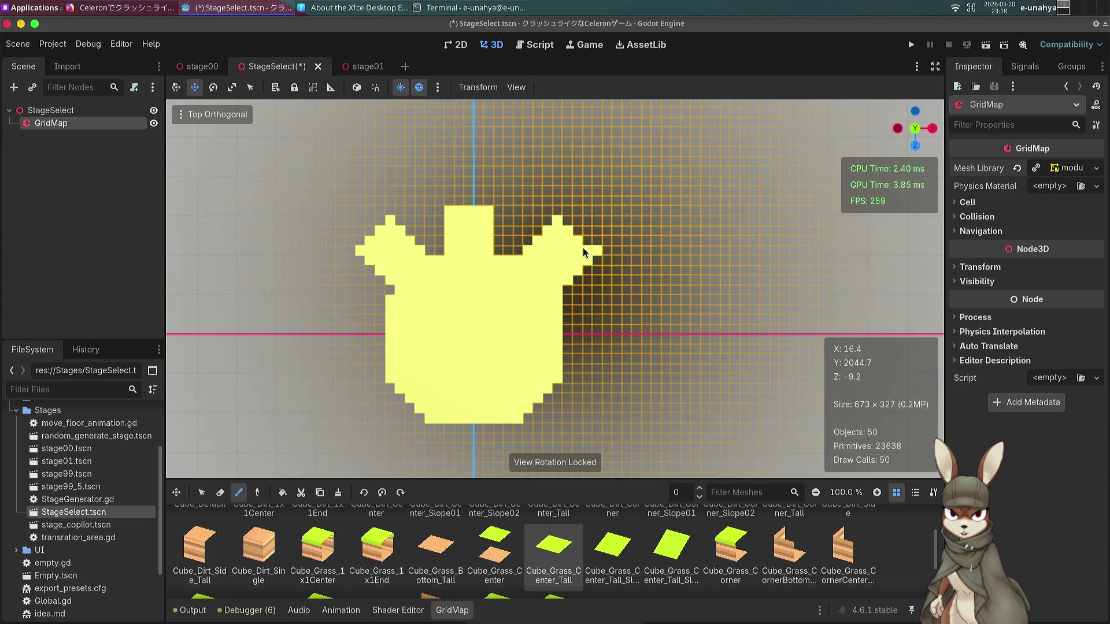
left_click(568, 213)
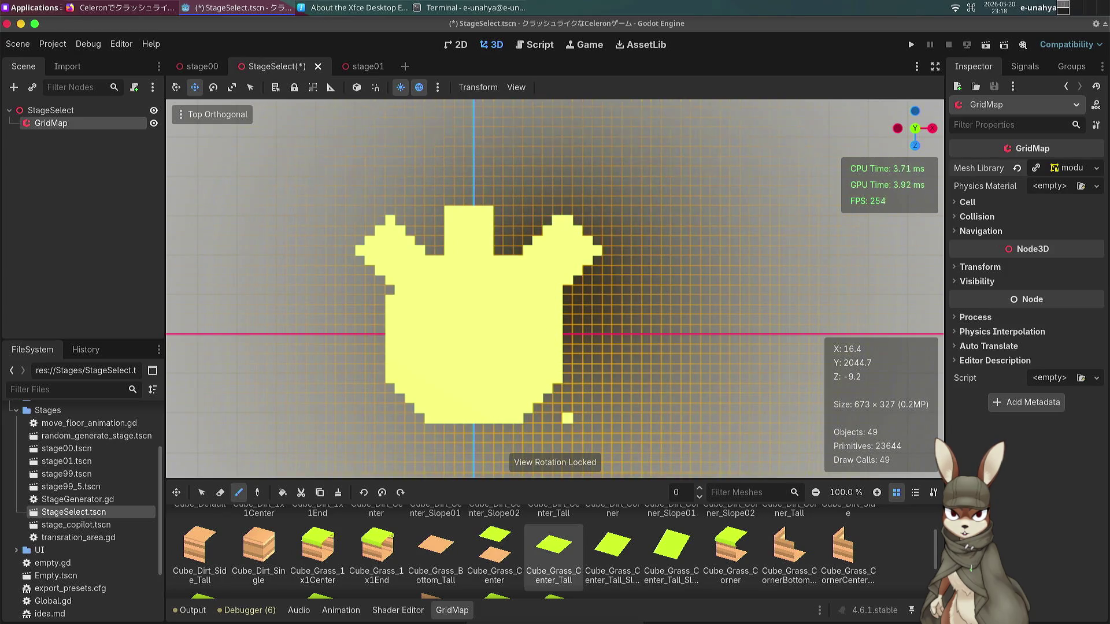
key("f")
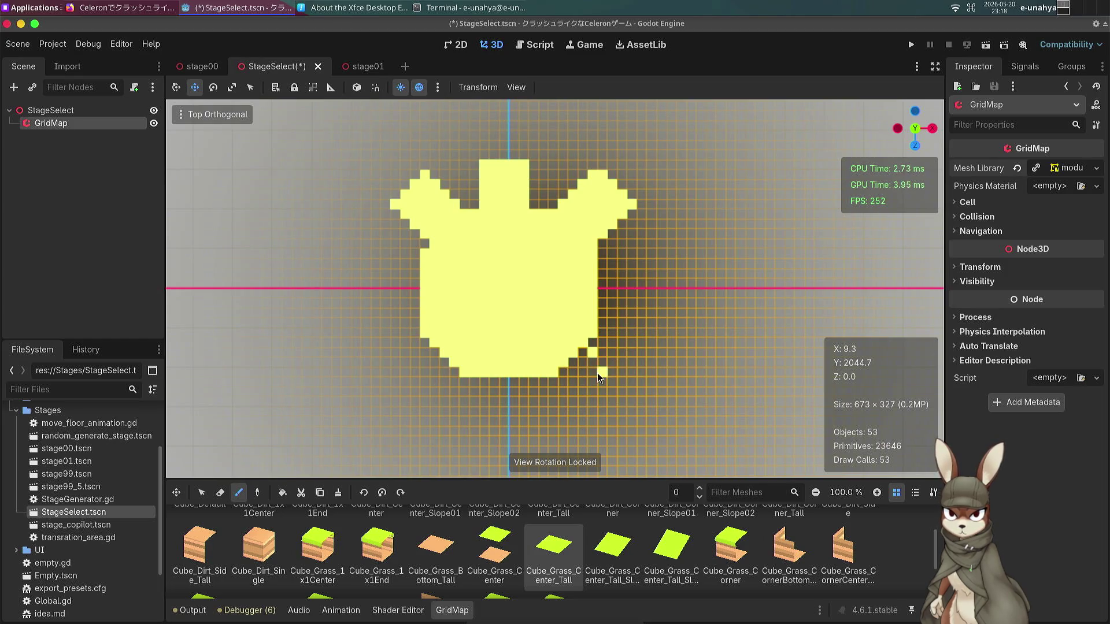
Paint a lower-right arm of diagonal grass tiles off the floor's edge.
left_click_drag(611, 375, 622, 382)
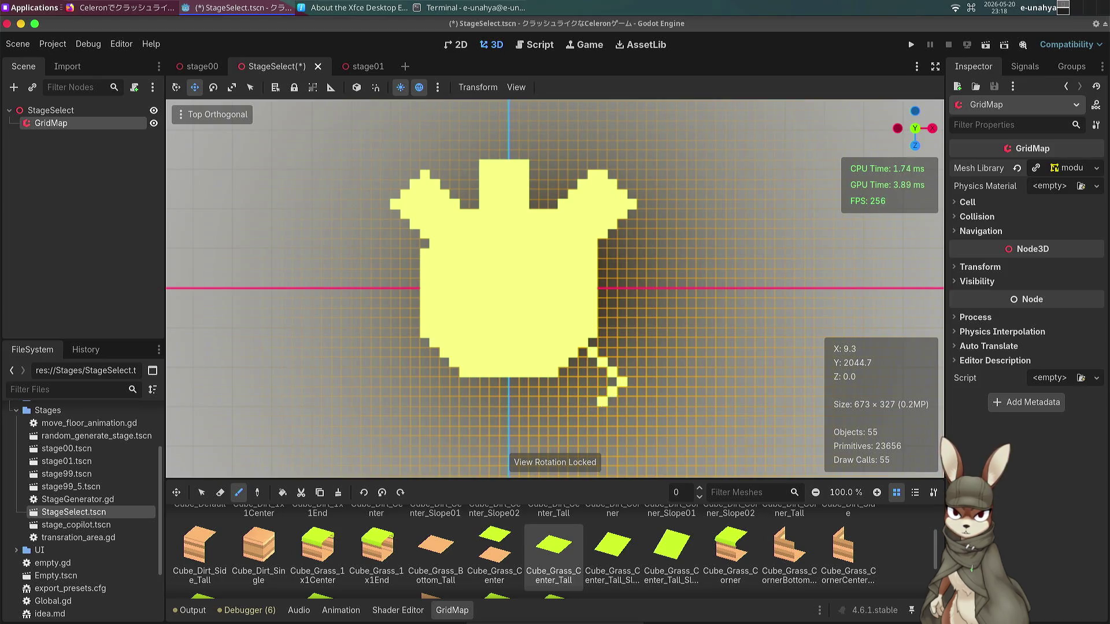
mouse_move(582, 406)
left_mouse_down()
mouse_move(573, 382)
mouse_move(584, 358)
left_mouse_up()
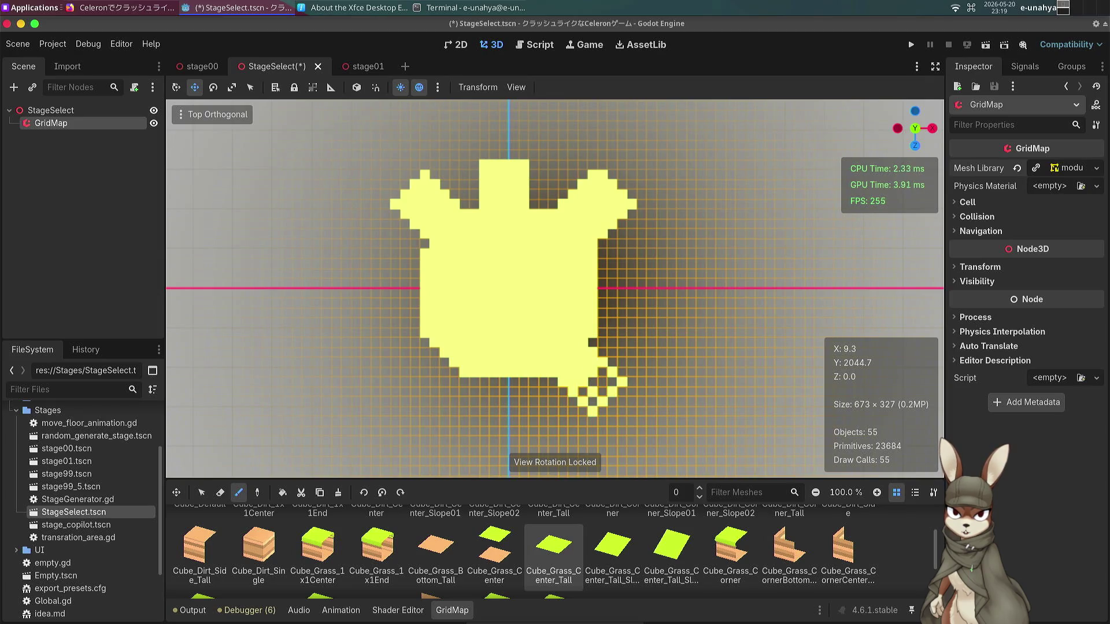
left_click(583, 392)
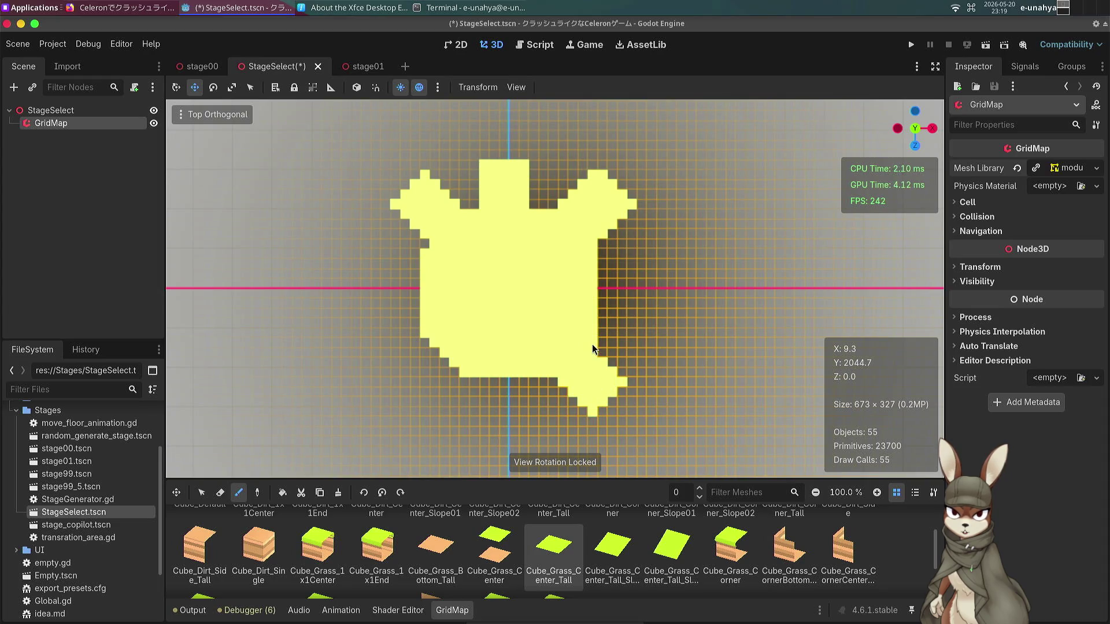
Paint and fill a matching lower-left arm below the floor.
left_click(458, 375)
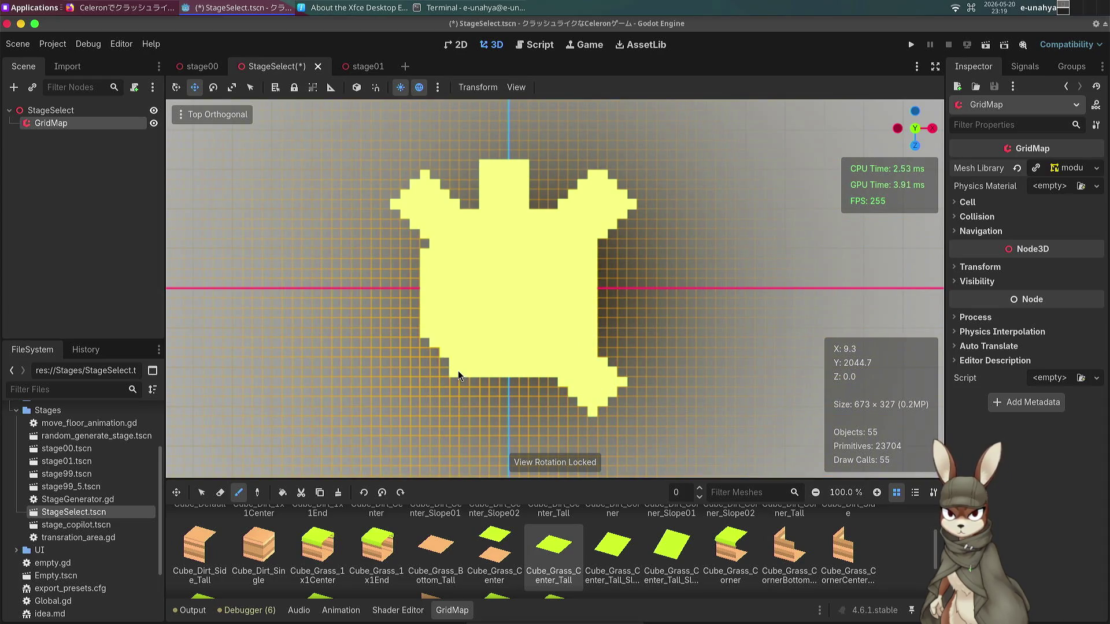
left_click(426, 401)
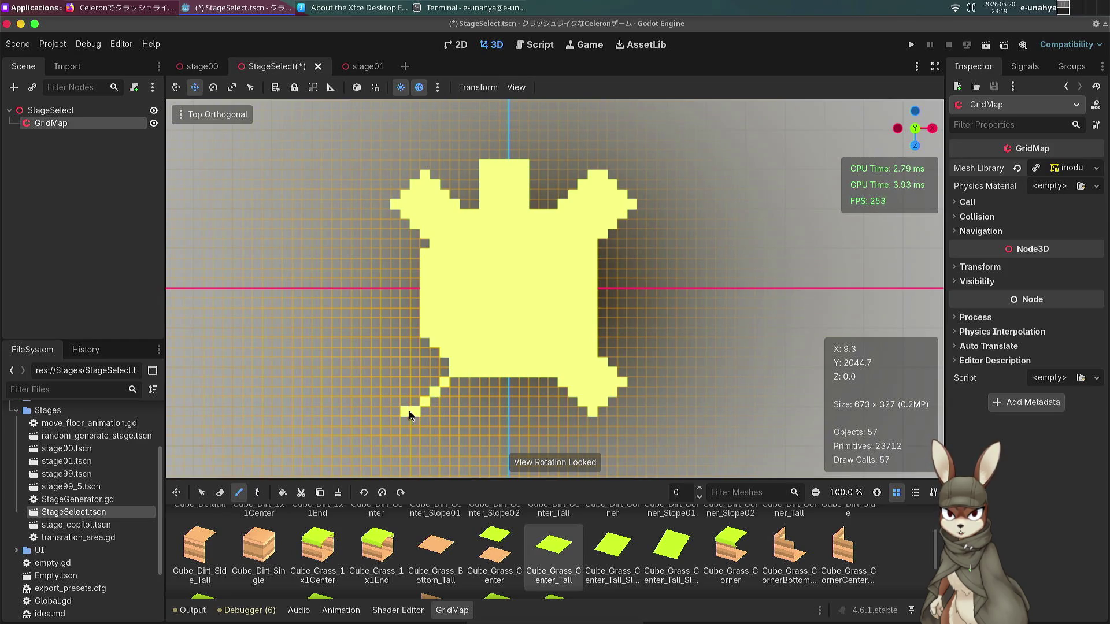
left_click(386, 382)
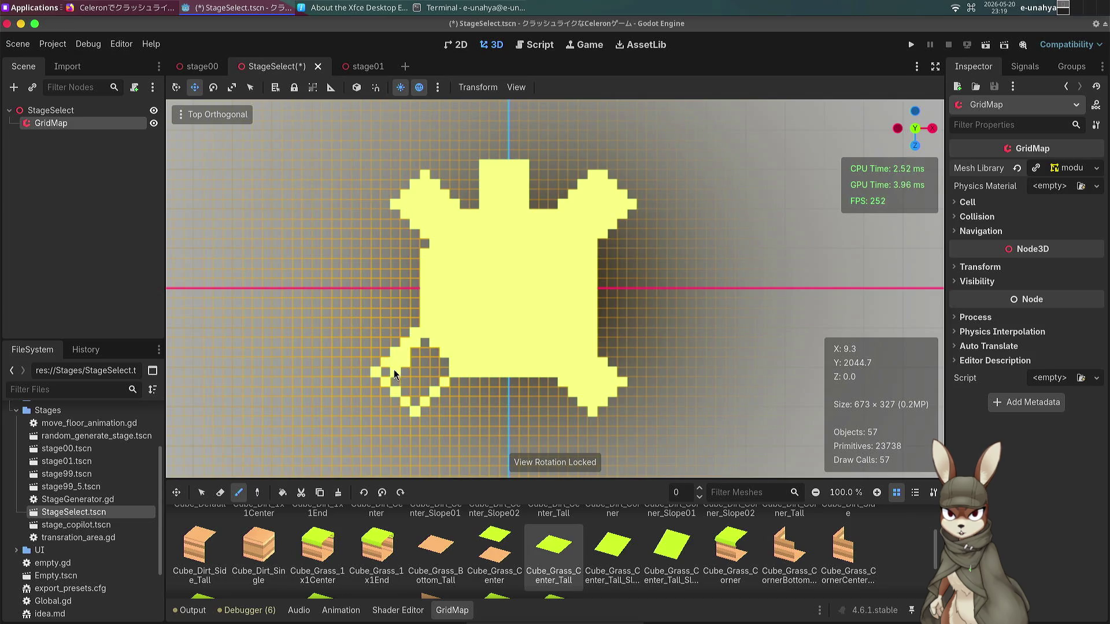
mouse_move(394, 371)
left_mouse_down()
mouse_move(407, 390)
mouse_move(444, 363)
left_mouse_up()
left_click(414, 382)
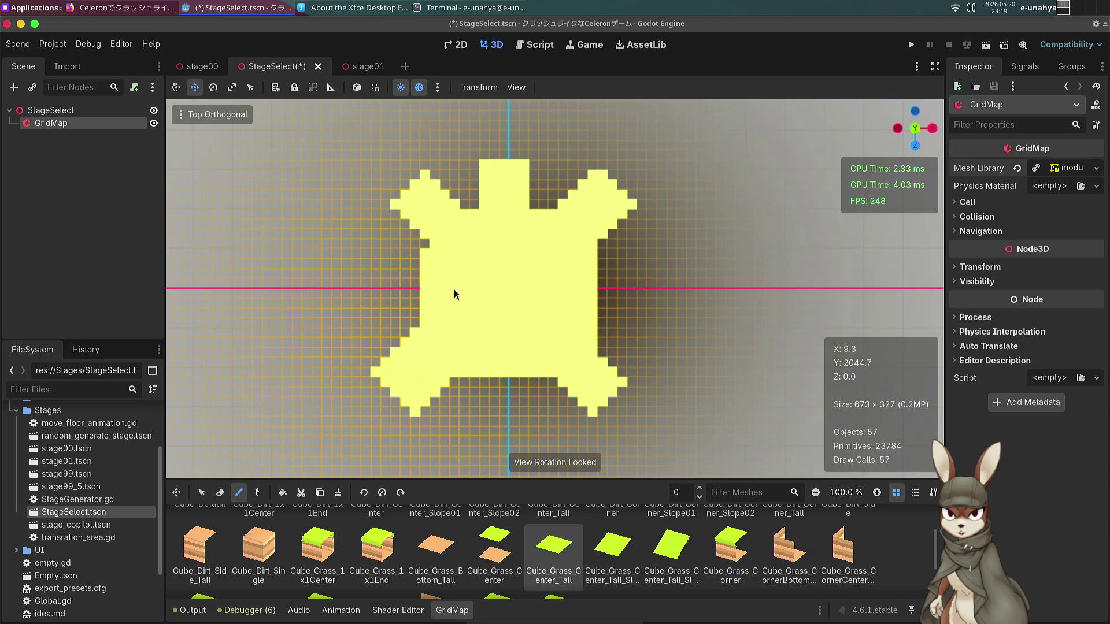
Erase a stray left-edge tile and finish painting the lower-right arm's edge and tip.
right_click(408, 232)
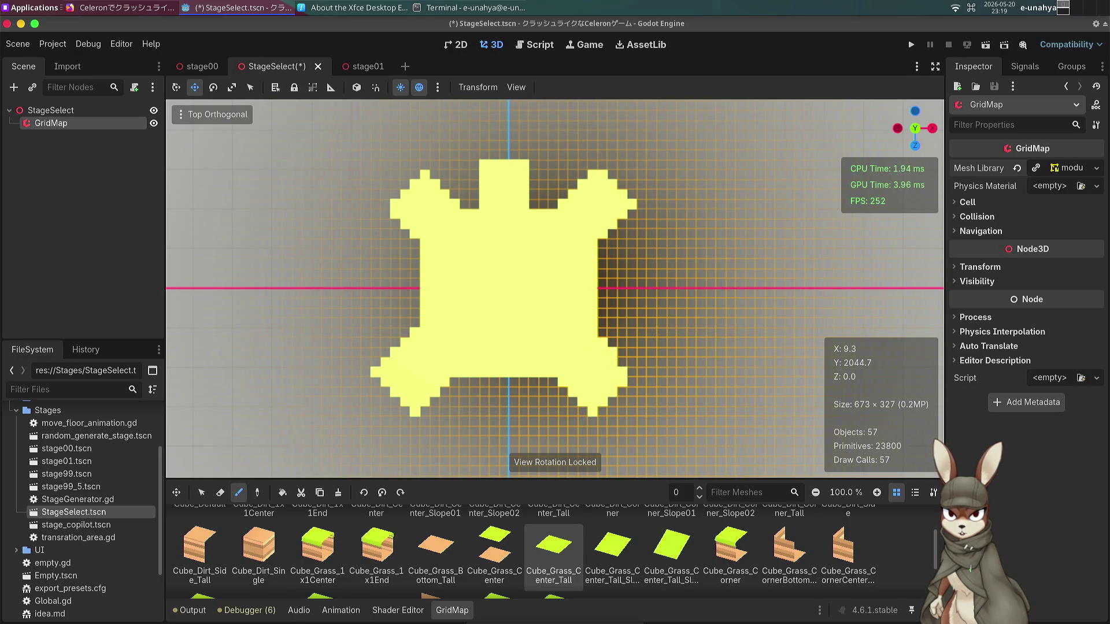
left_click(622, 362)
left_click(625, 395)
left_click(633, 382)
left_click(603, 408)
Select and delete the top-center block of tiles, then switch to Erase.
key("w")
key("q")
left_click_drag(474, 165, 533, 206)
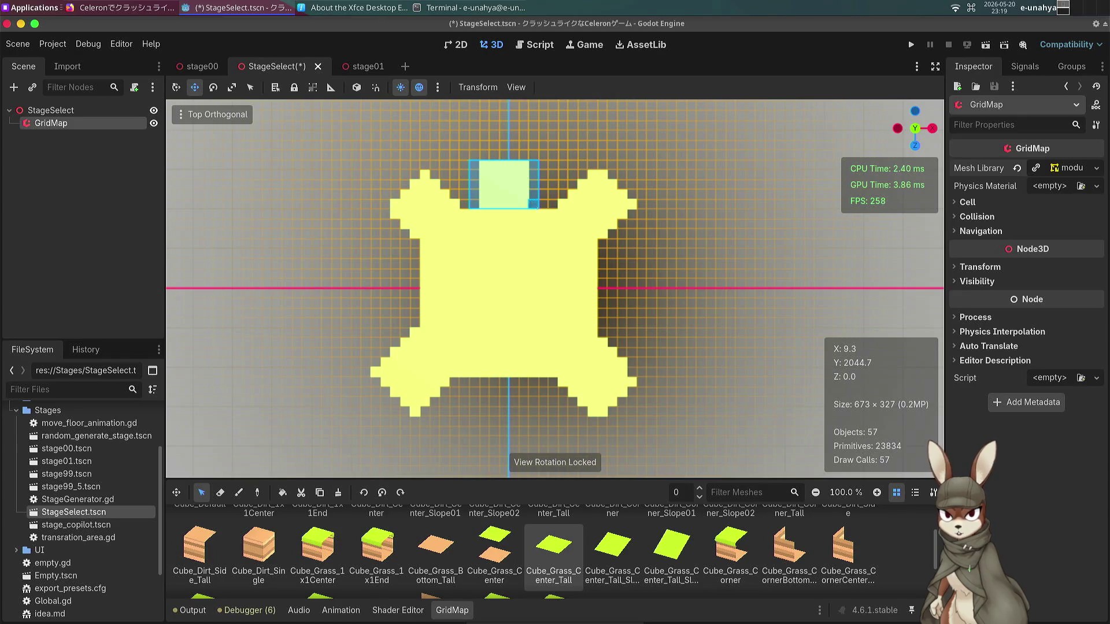
key("Delete")
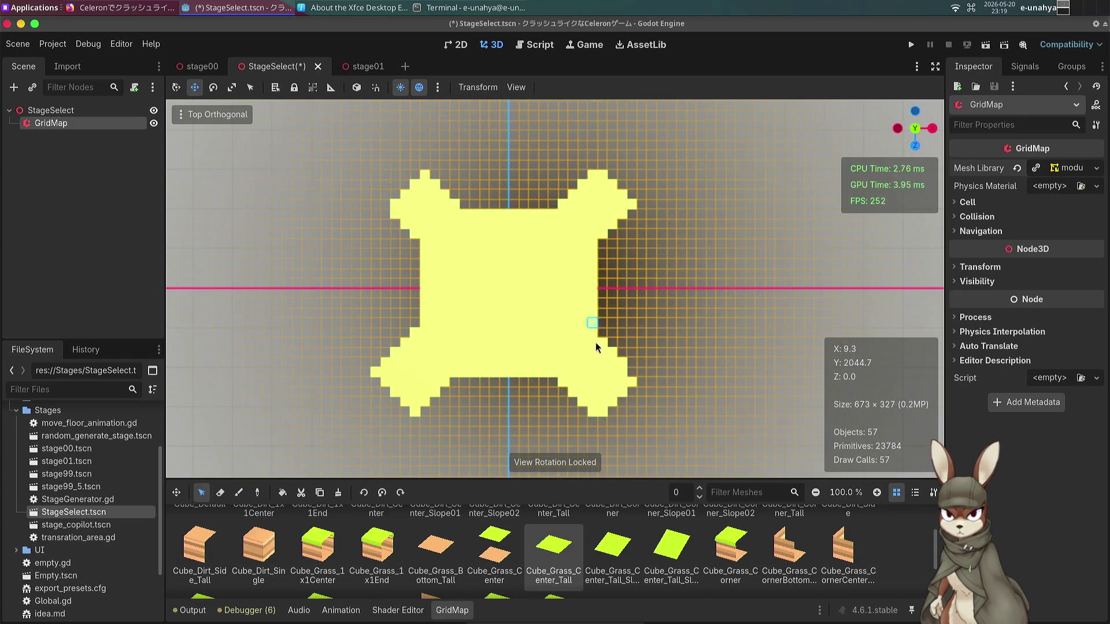
key("e")
key("w")
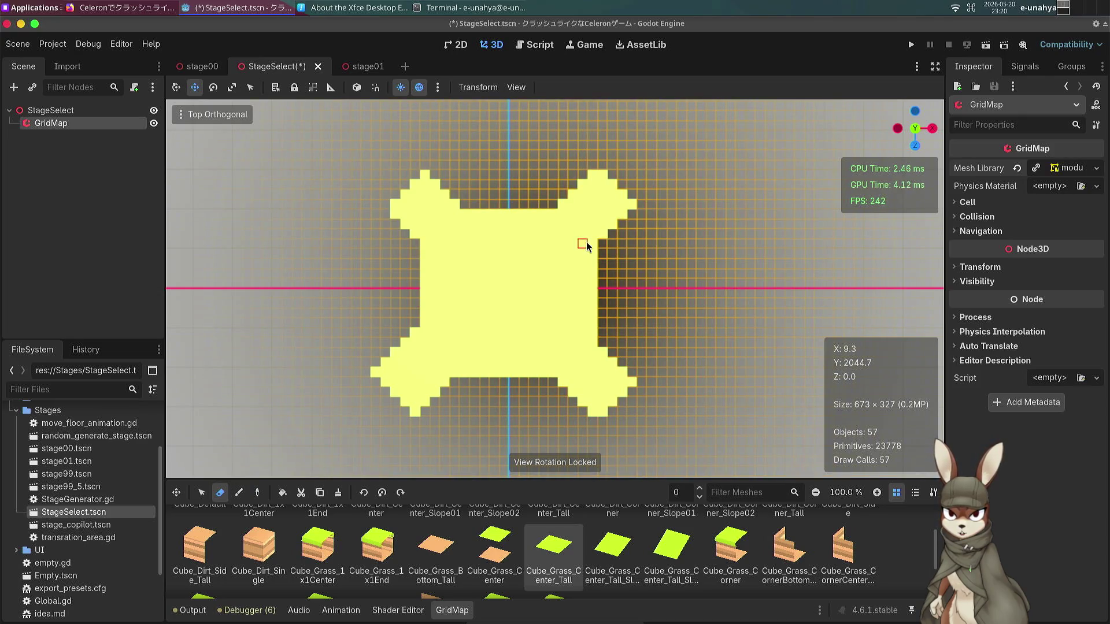
left_click_drag(513, 272, 540, 362)
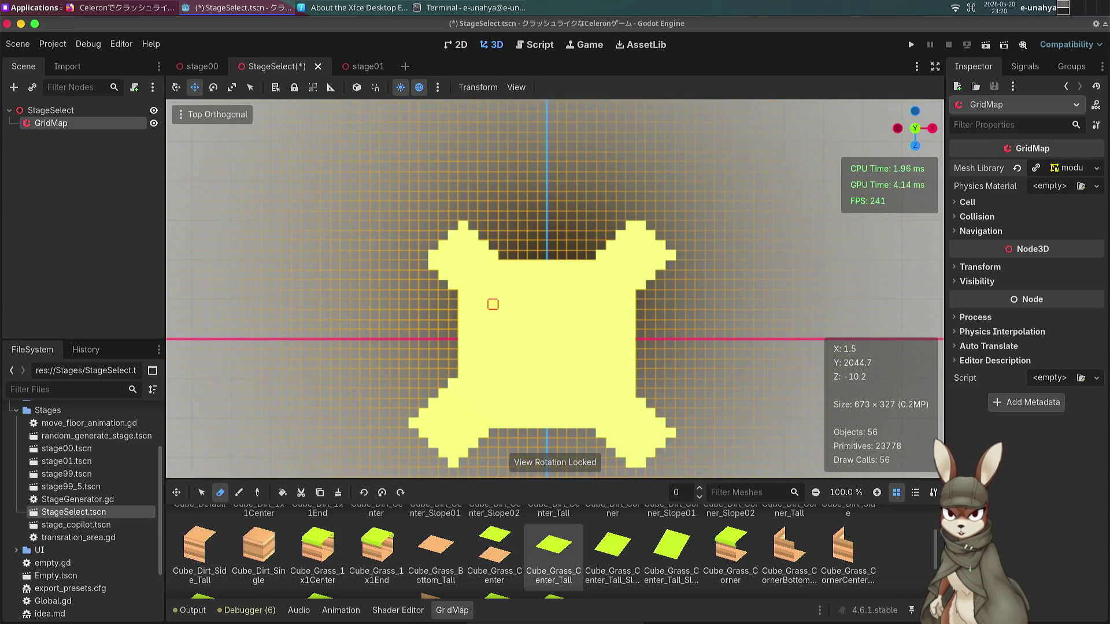
Paint extra tiles to widen the upper-left arm and fill the upper arms' inner edges.
key("e")
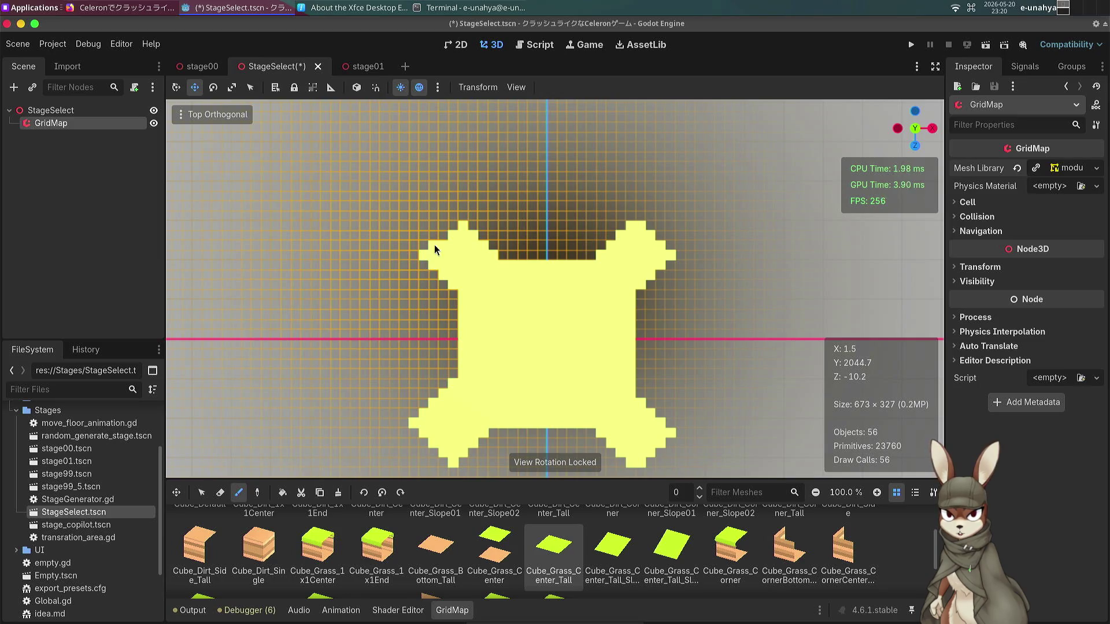
left_click(452, 220)
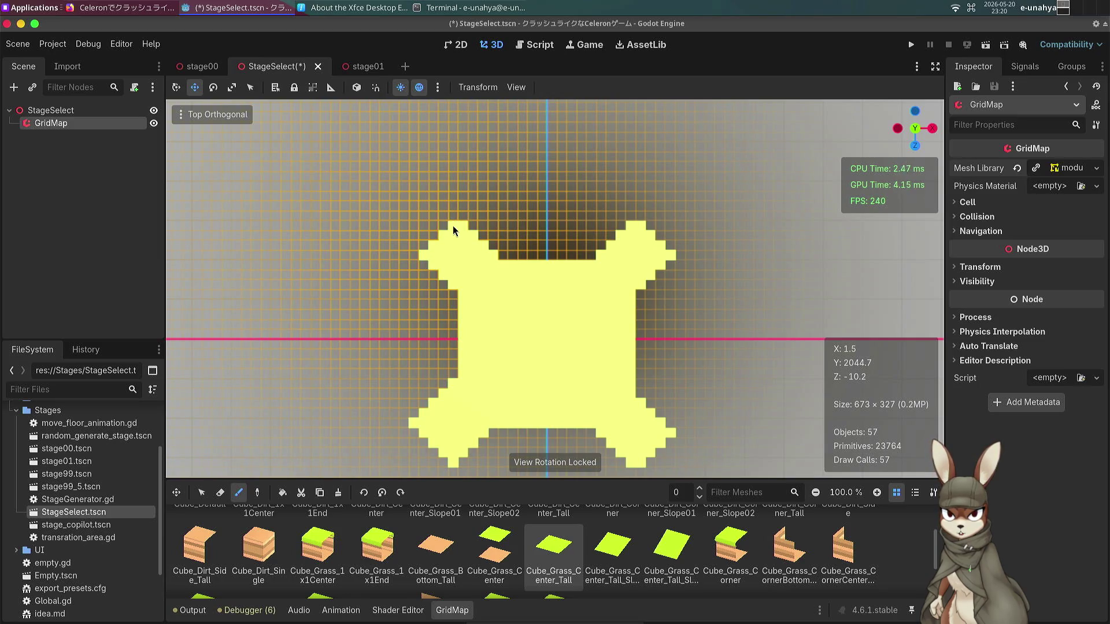
left_click(454, 217)
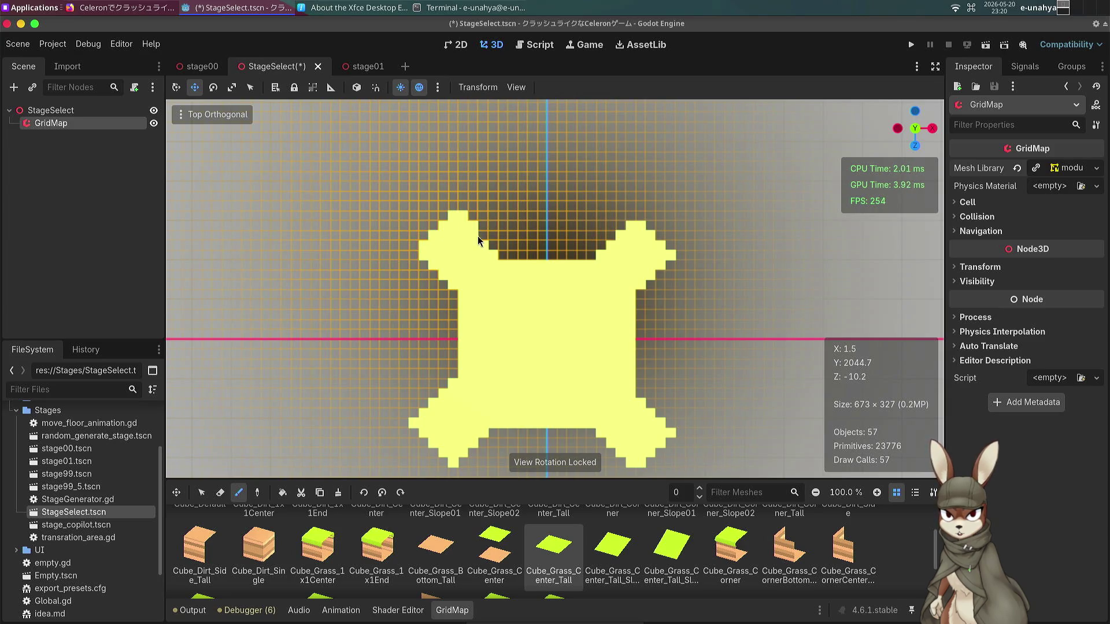
left_click(503, 246)
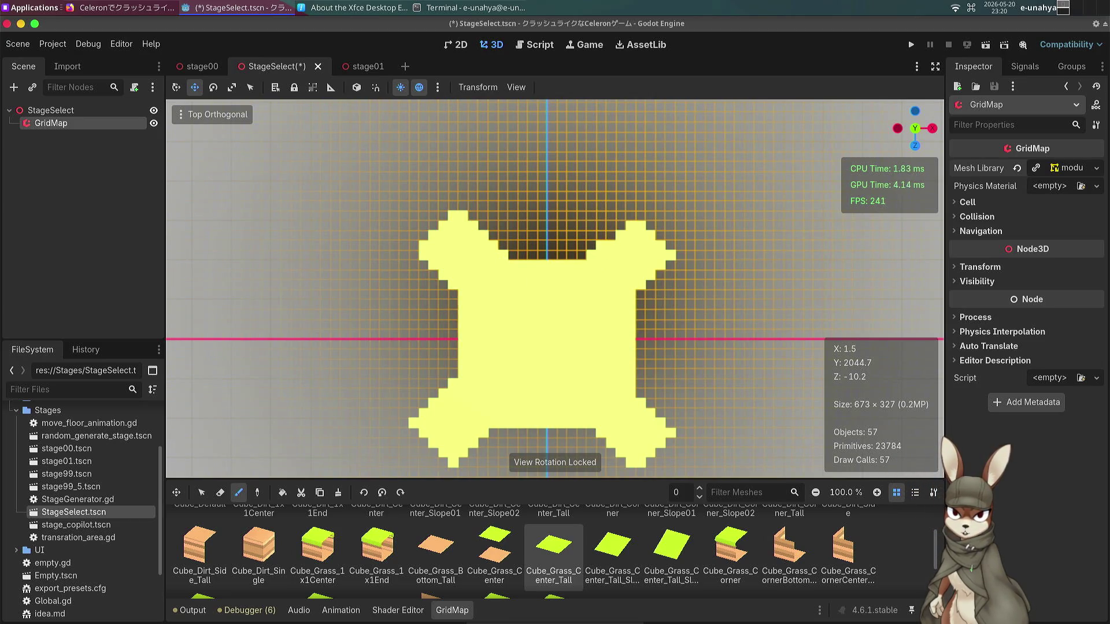
left_click(611, 226)
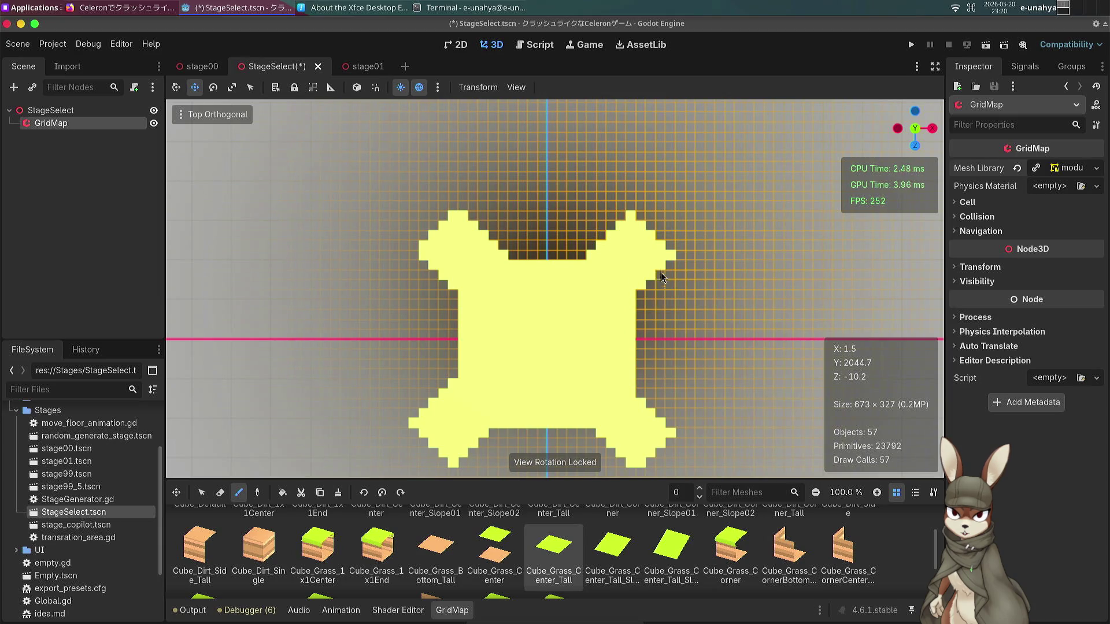
Save the StageSelect.tscn scene.
left_click_drag(592, 335, 484, 255)
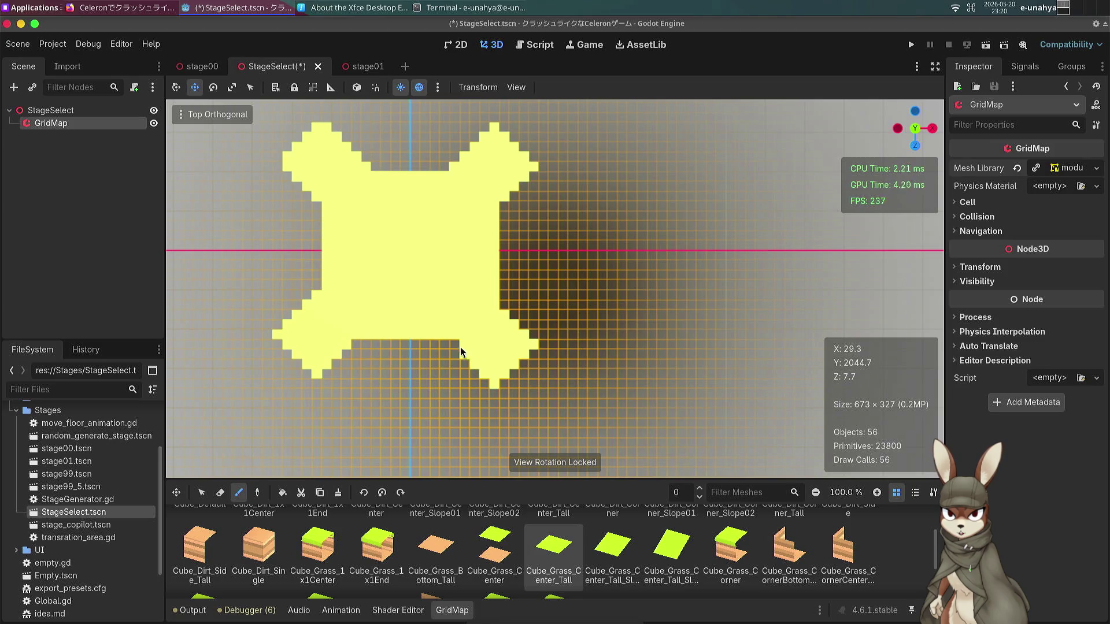
left_click_drag(460, 347, 509, 348)
scroll(476, 351, "left", 2)
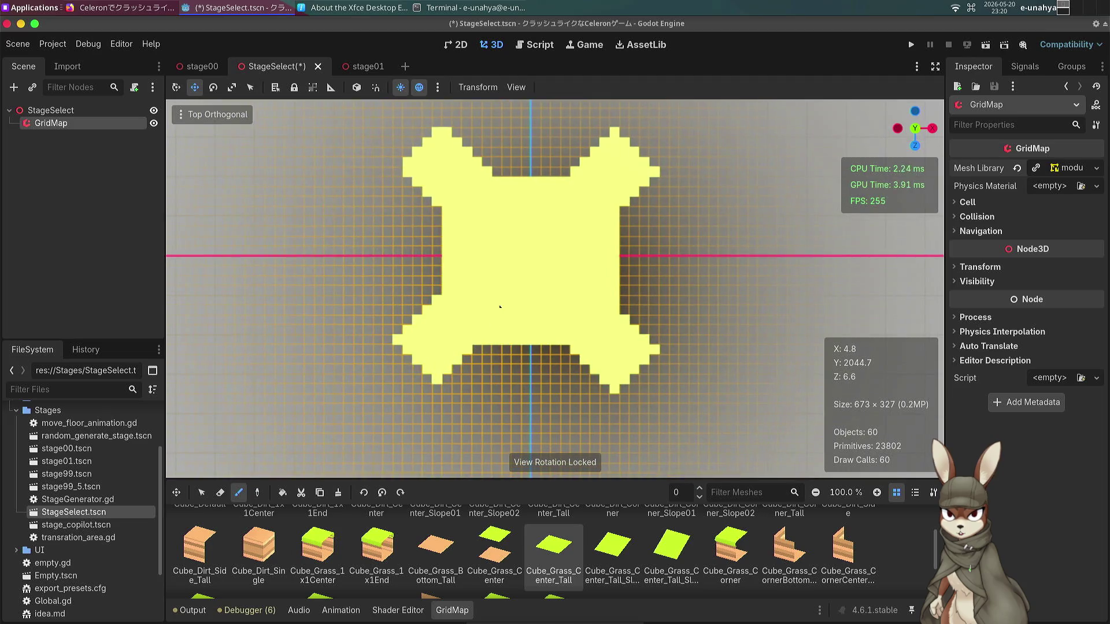
key("ctrl+s")
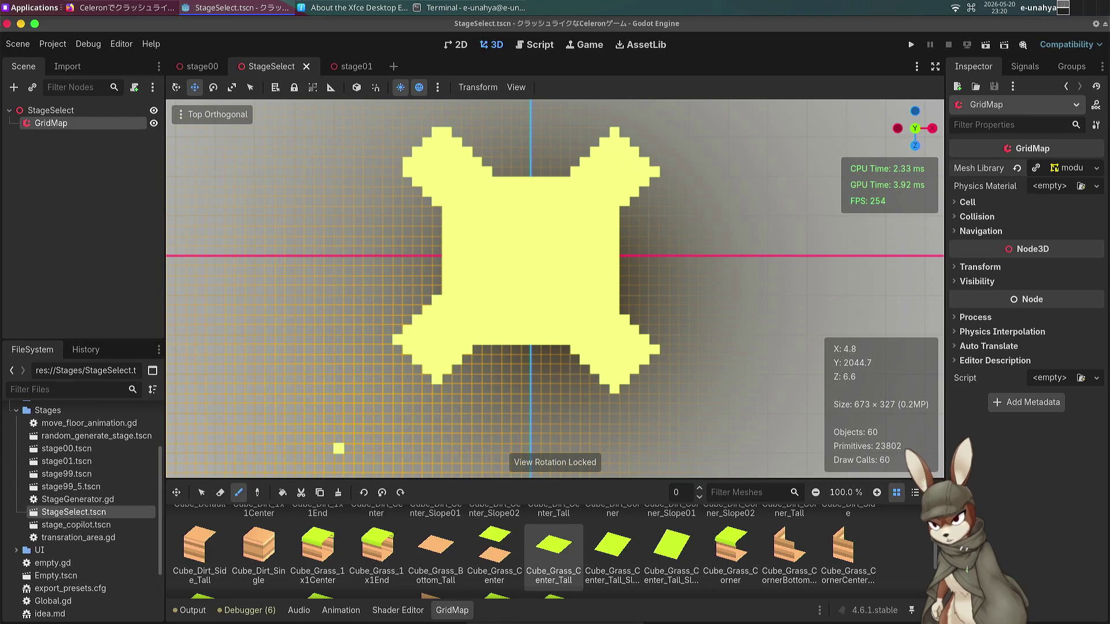
Add a WorldEnvironment child node under the StageSelect root.
left_click(51, 110)
key("ctrl+a")
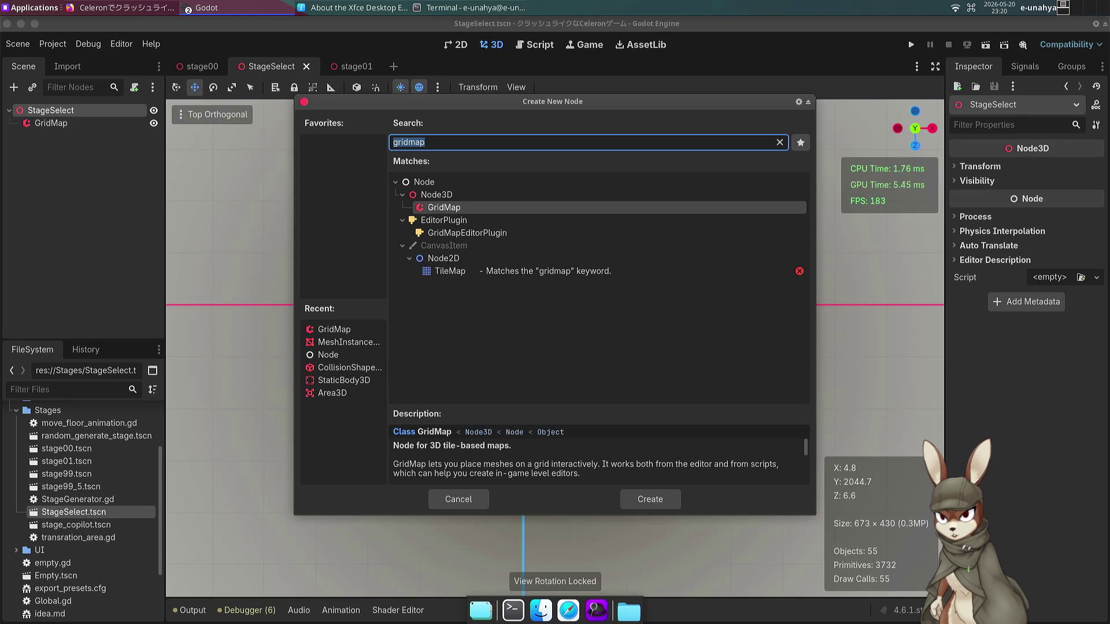
type("world")
key("Return")
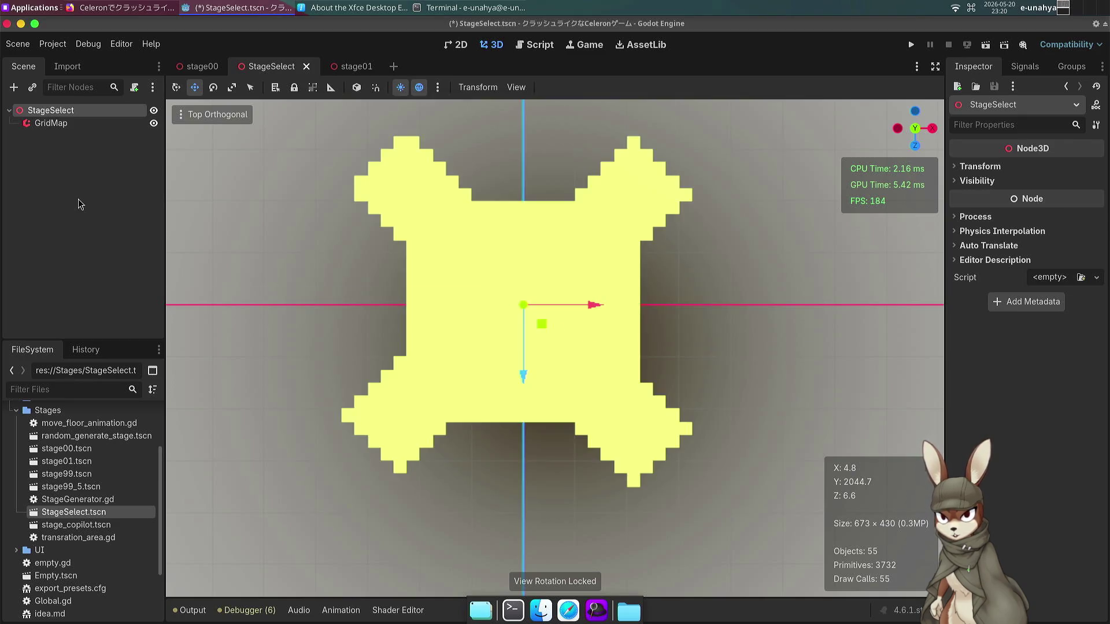
Switch the 3D viewport to perspective and tilt the camera to look across the floor.
left_click(182, 120)
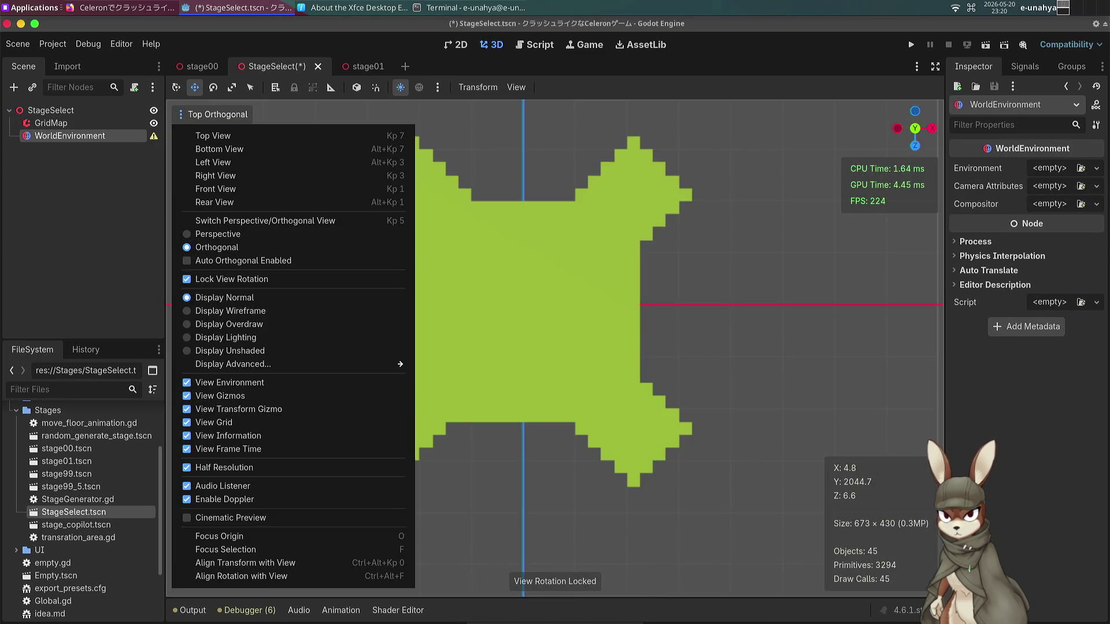
left_click(189, 233)
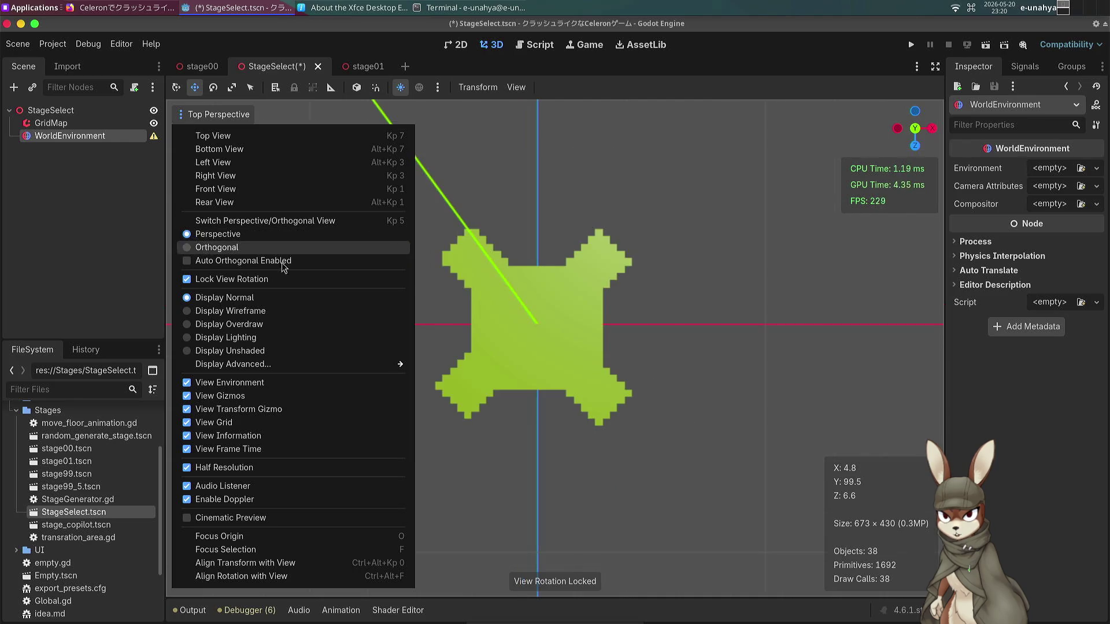
left_click(433, 307)
mouse_move(531, 316)
left_mouse_down()
mouse_move(633, 216)
mouse_move(530, 342)
left_mouse_up()
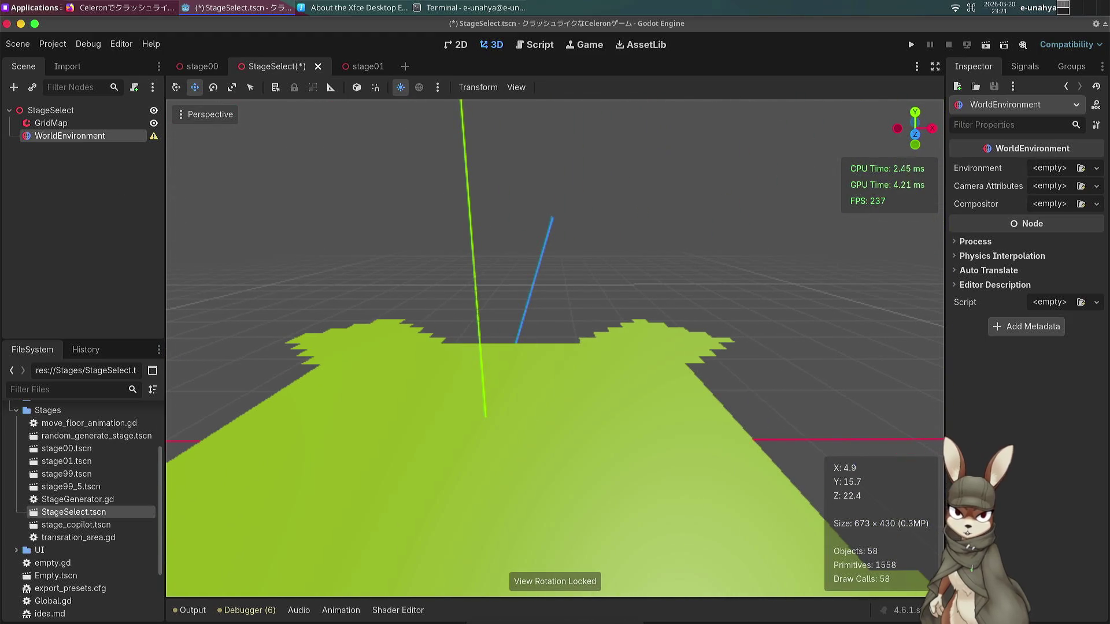
Give WorldEnvironment a New Environment with Background Mode set to Custom Color.
left_click(1097, 168)
left_click(1046, 200)
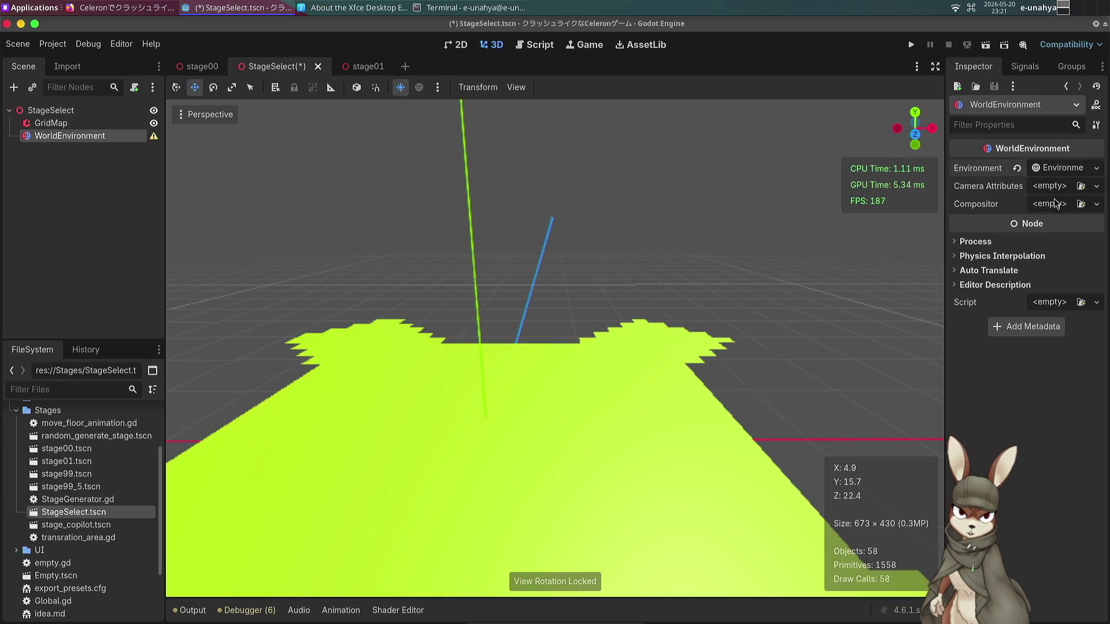
left_click(1055, 167)
left_click(985, 185)
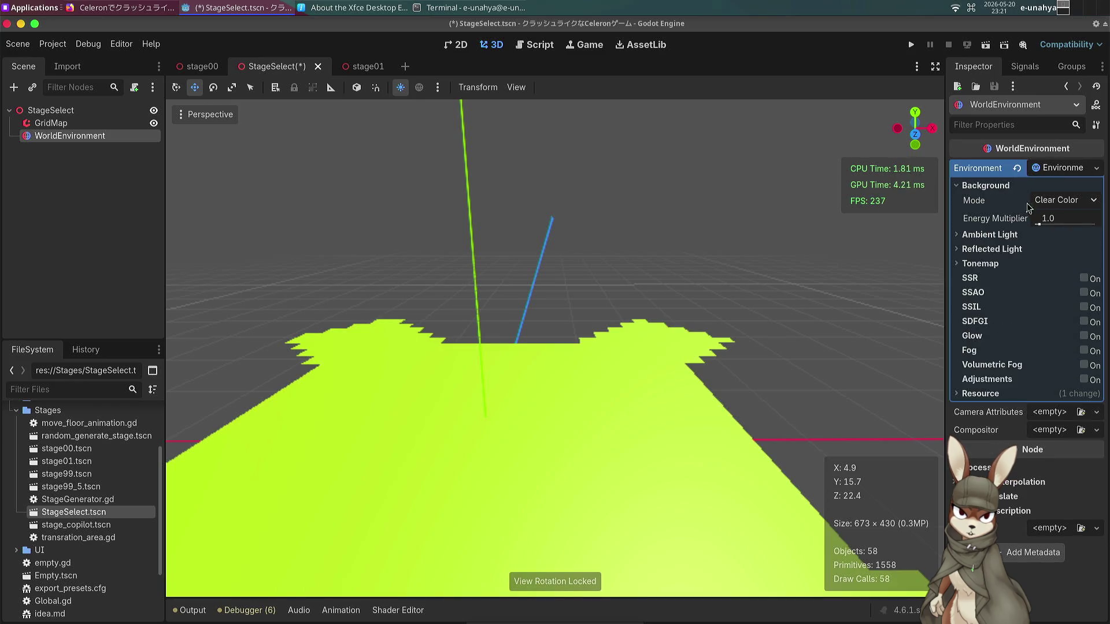
left_click(1050, 202)
left_click(1050, 234)
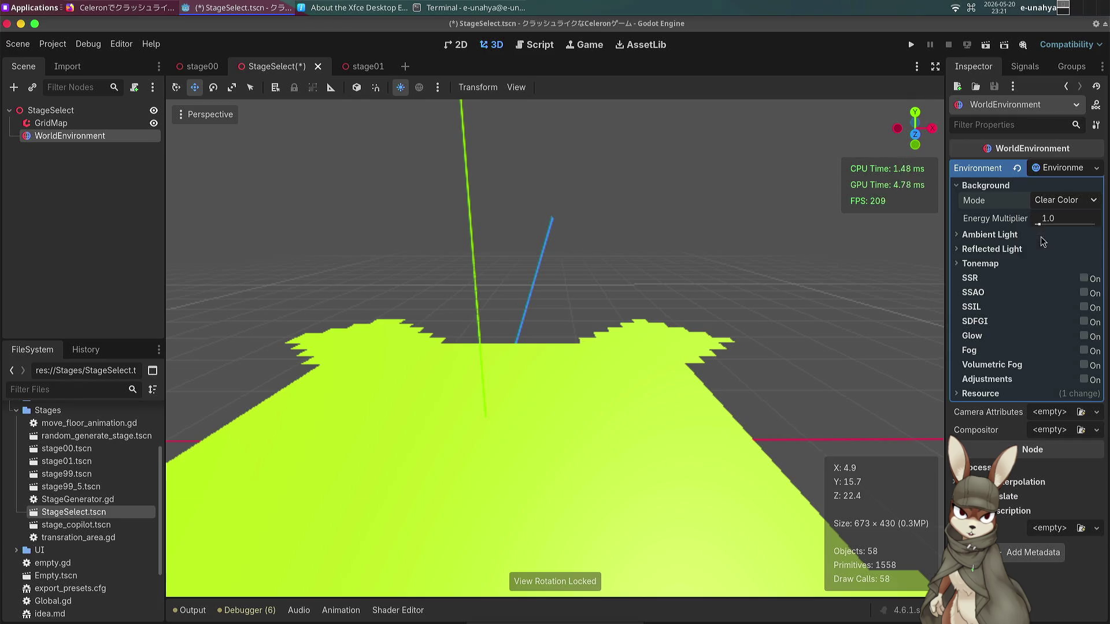
left_click_drag(870, 266, 963, 271)
mouse_move(555, 347)
left_mouse_down()
mouse_move(509, 255)
mouse_move(416, 254)
mouse_move(370, 301)
mouse_move(533, 228)
left_mouse_up()
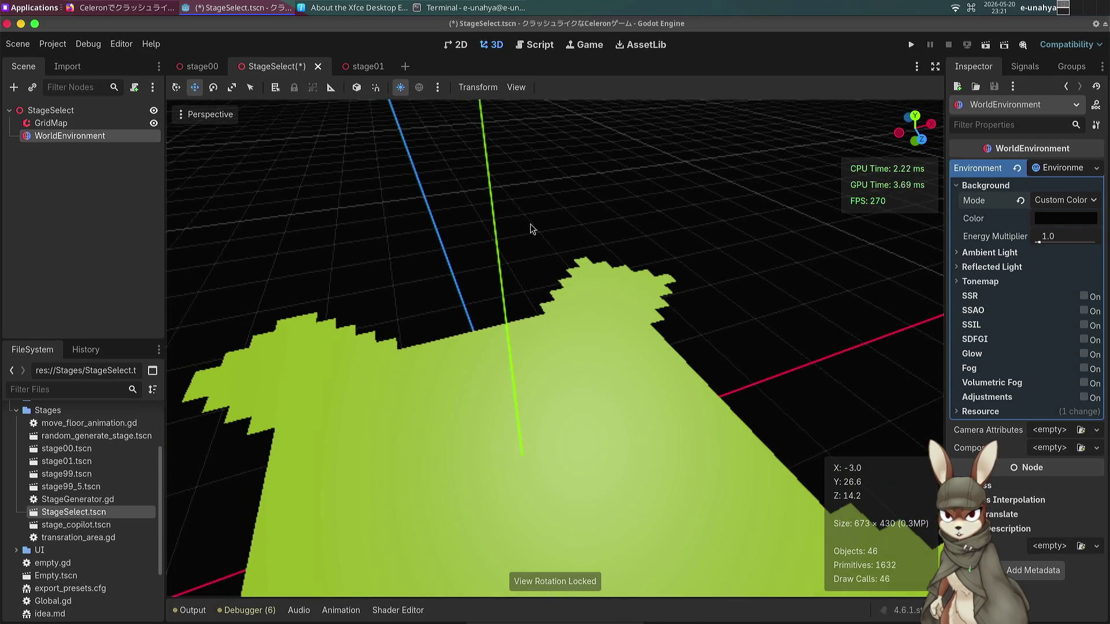
Add a DirectionalLight3D child node under the StageSelect root.
left_click(47, 122)
left_click(54, 111)
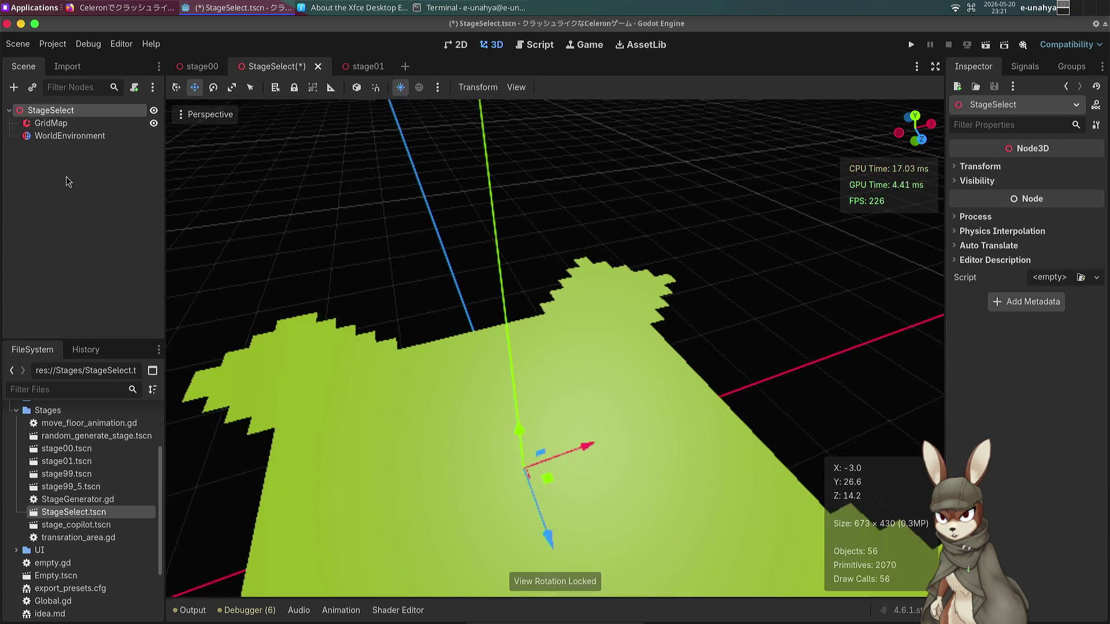
key("ctrl+a")
type("ligh")
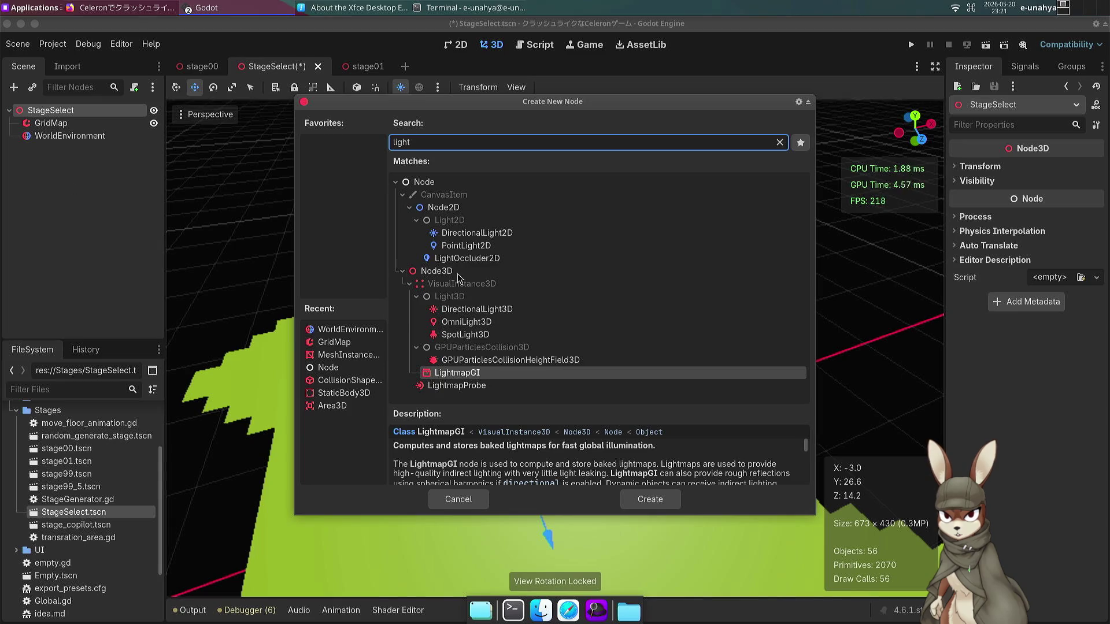
left_click(475, 316)
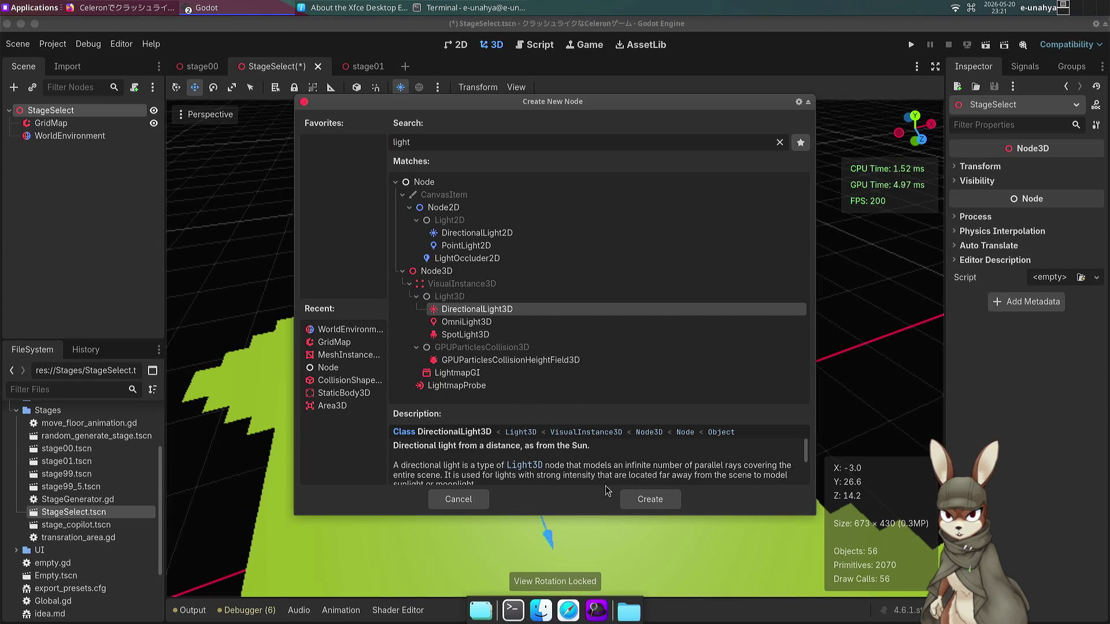
left_click(633, 500)
Roughly raise and rotate the light above the floor in the viewport.
mouse_move(525, 428)
left_mouse_down()
mouse_move(510, 210)
mouse_move(494, 156)
left_mouse_up()
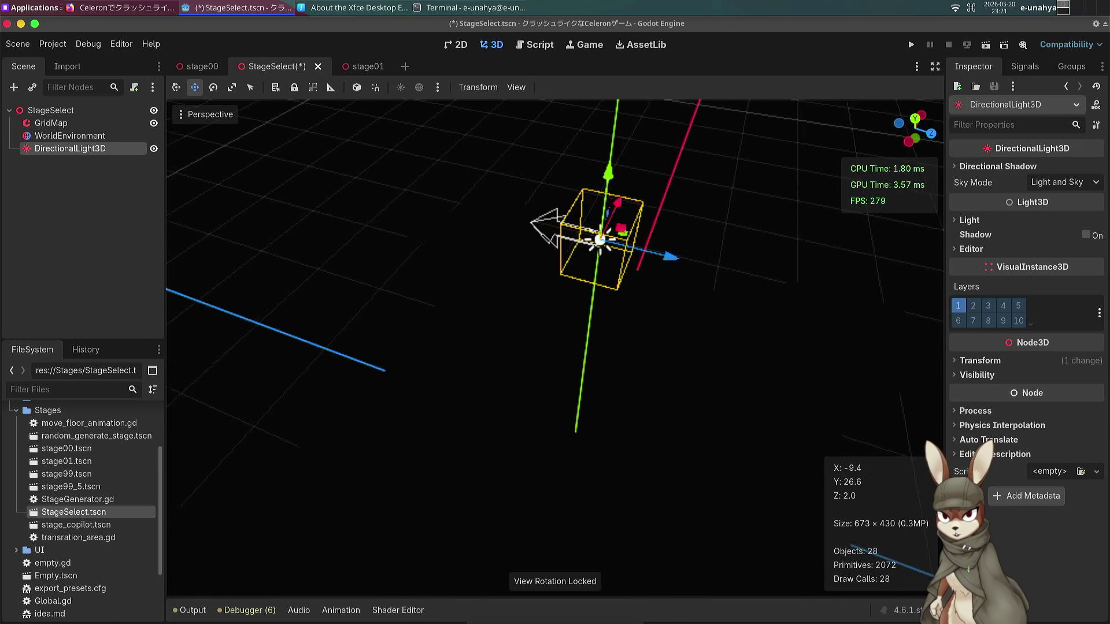
key("q")
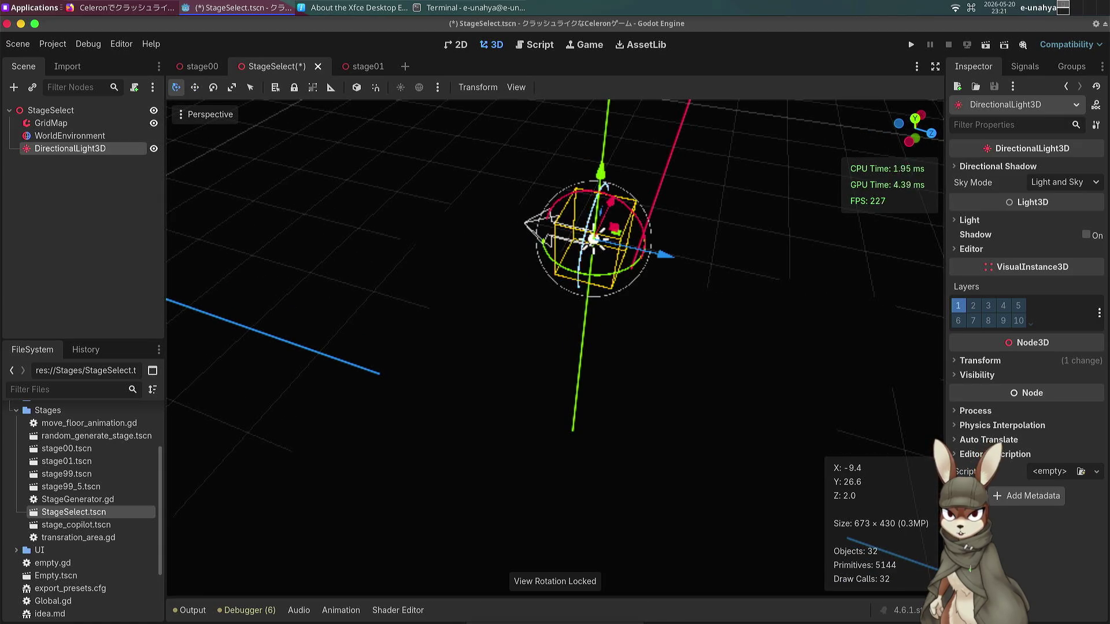
mouse_move(633, 212)
left_mouse_down()
mouse_move(601, 191)
mouse_move(569, 192)
left_mouse_up()
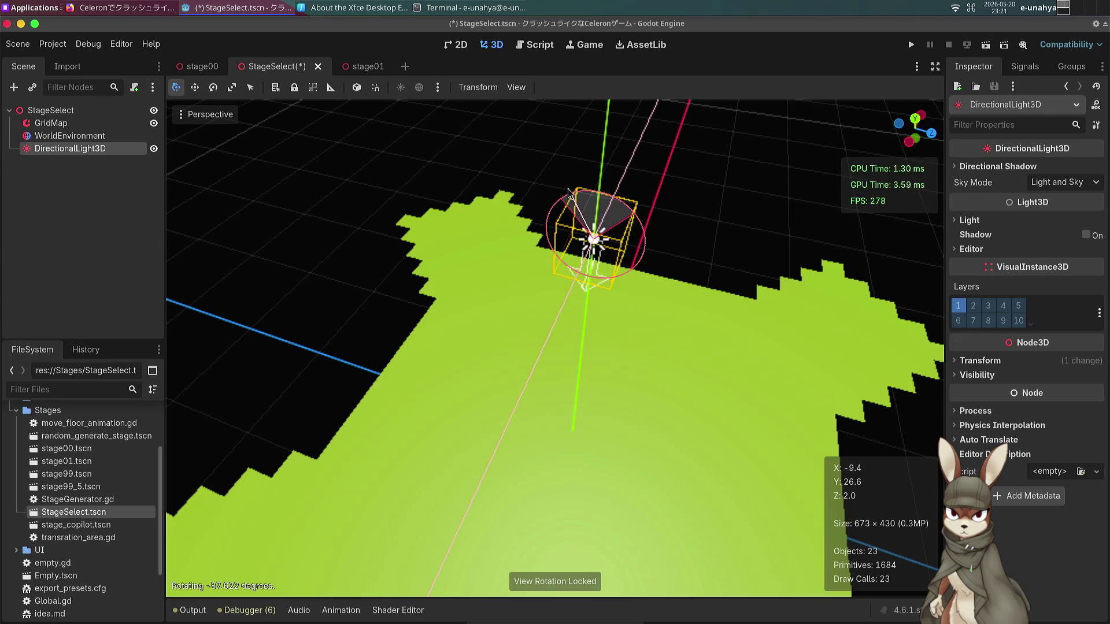
right_click(678, 318)
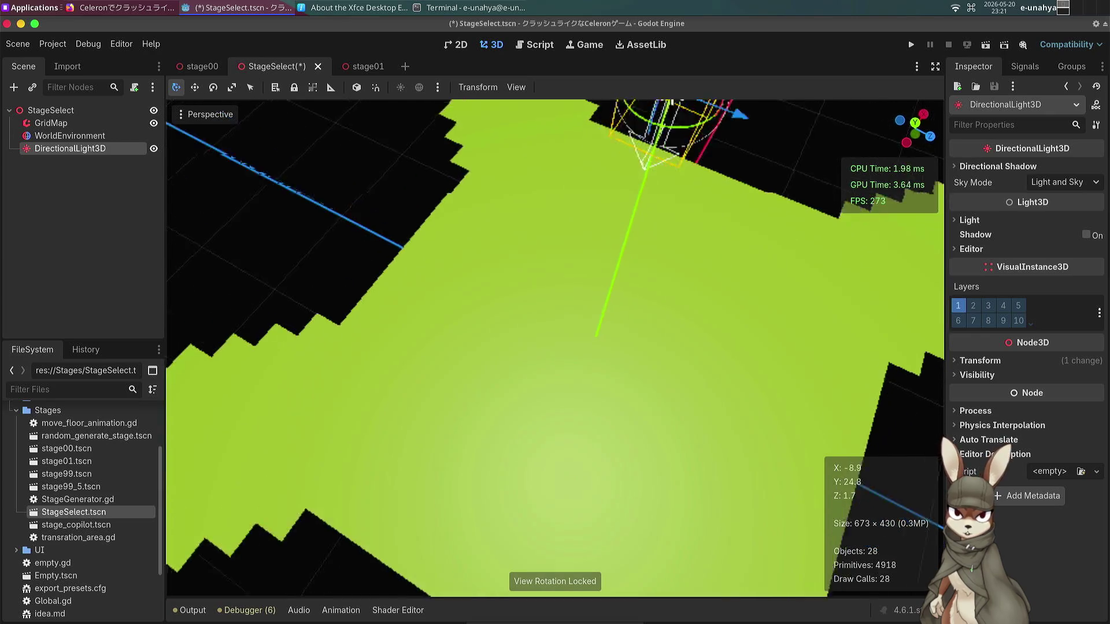
key("s")
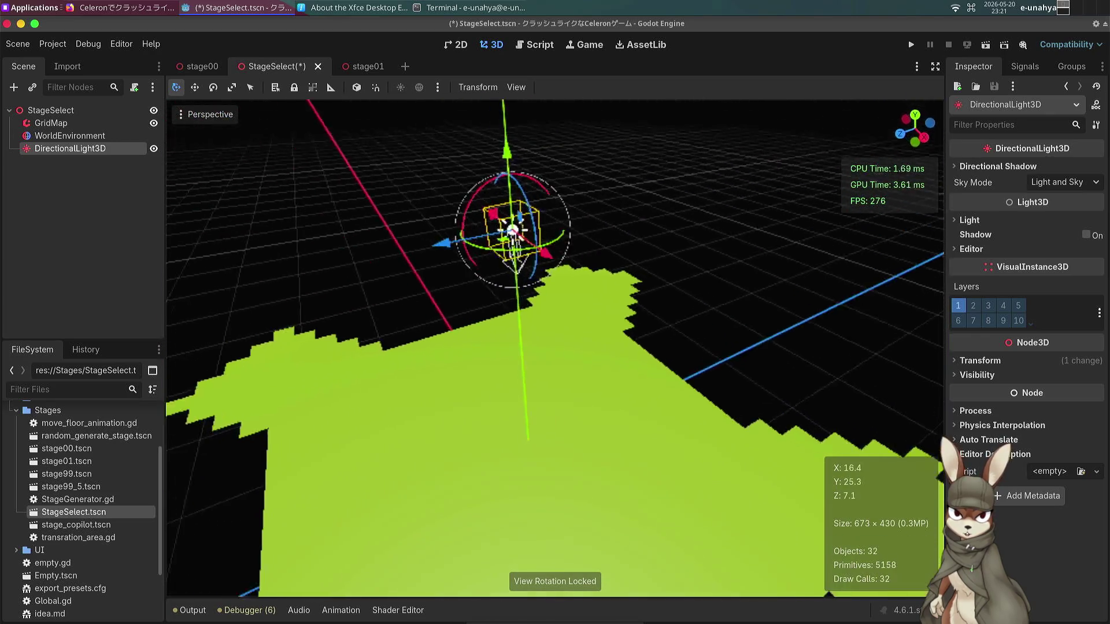
Set the light's Rotation X to -90 and Position Y to 20, saving the scene.
left_click(987, 363)
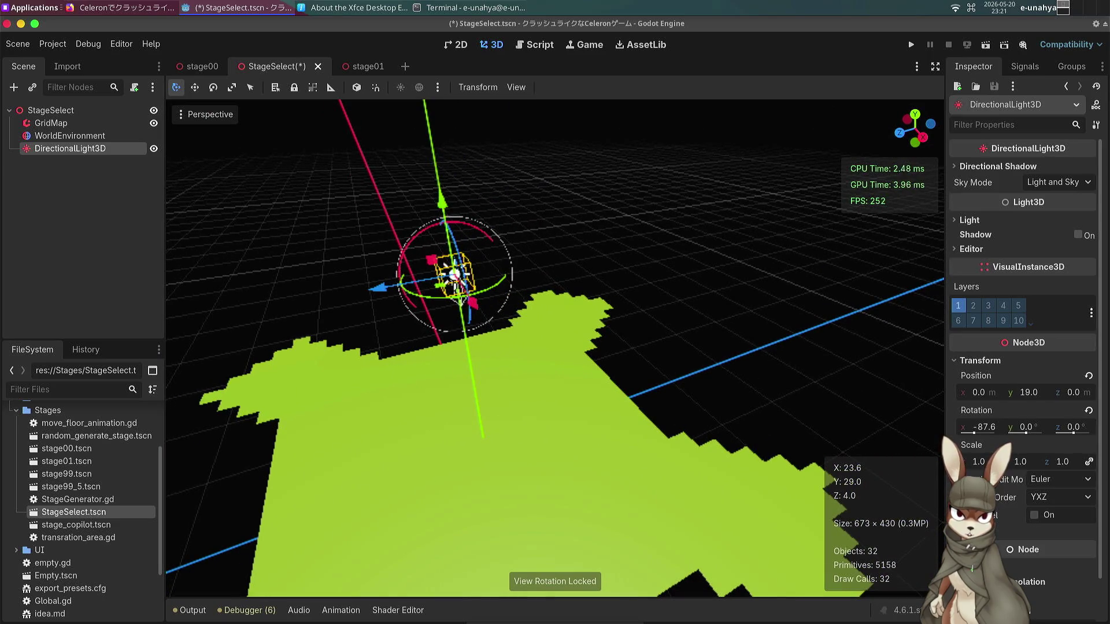
left_click(993, 427)
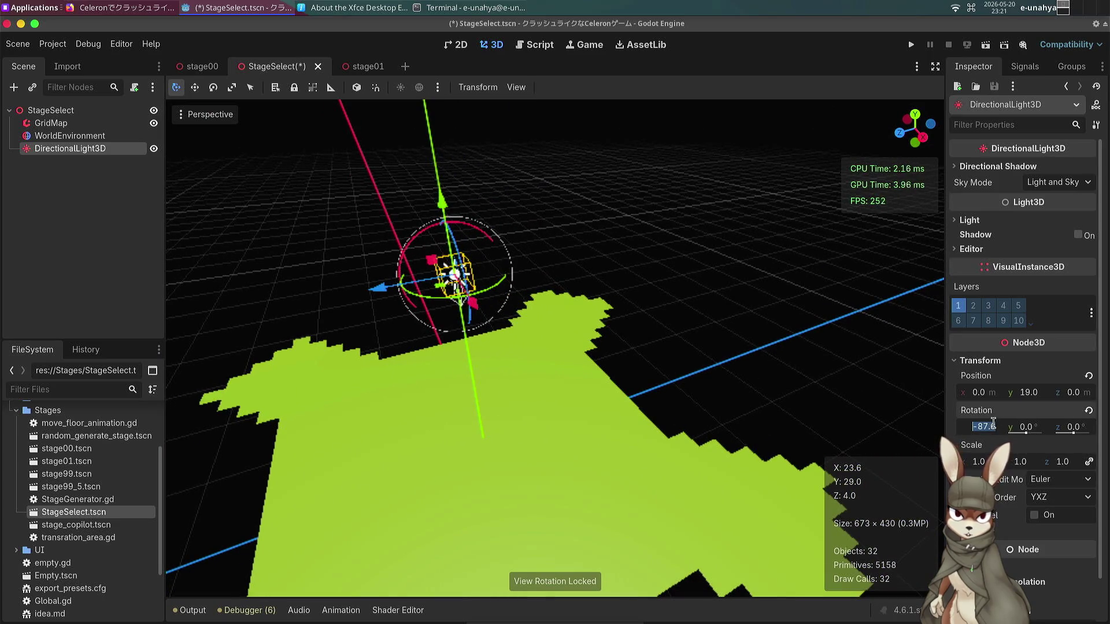
type("90")
key("Return")
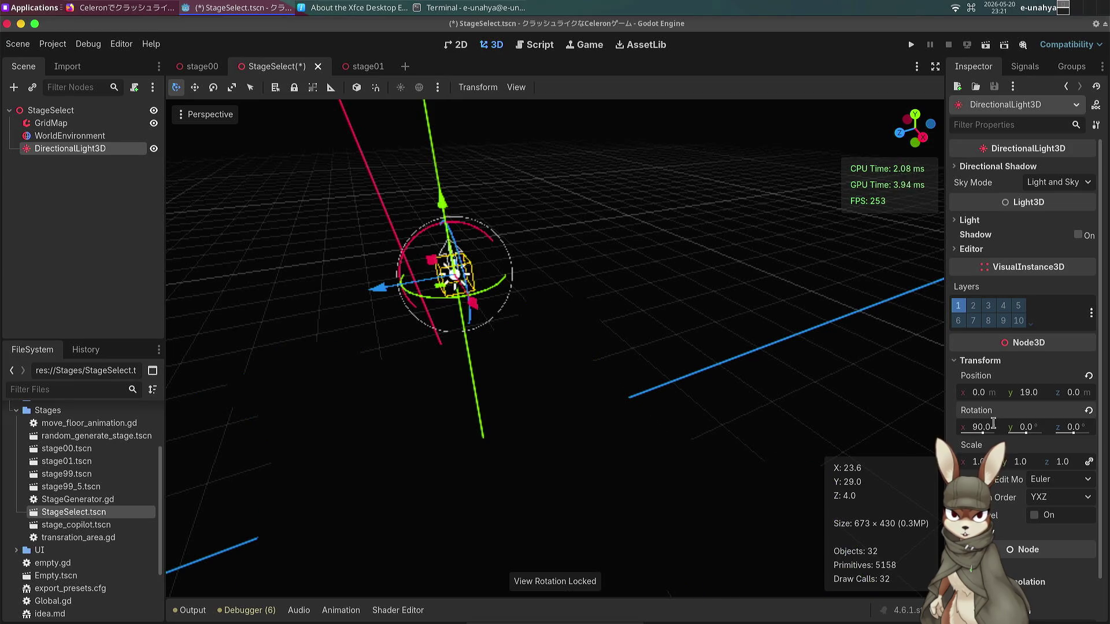
type("-90")
key("Return")
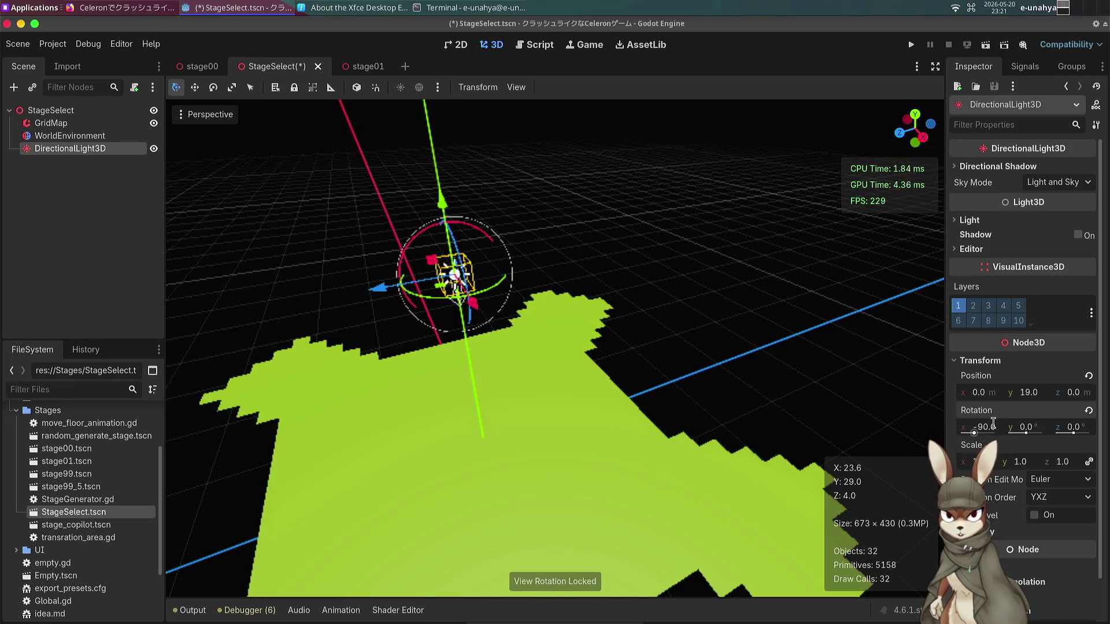
key("ctrl+s")
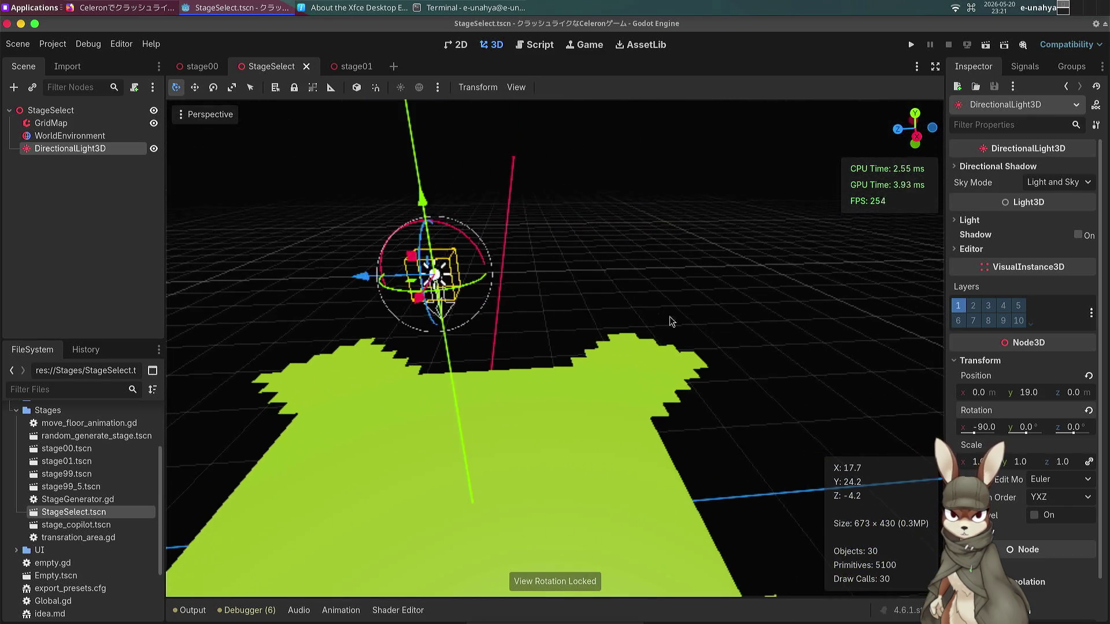
left_click(1039, 396)
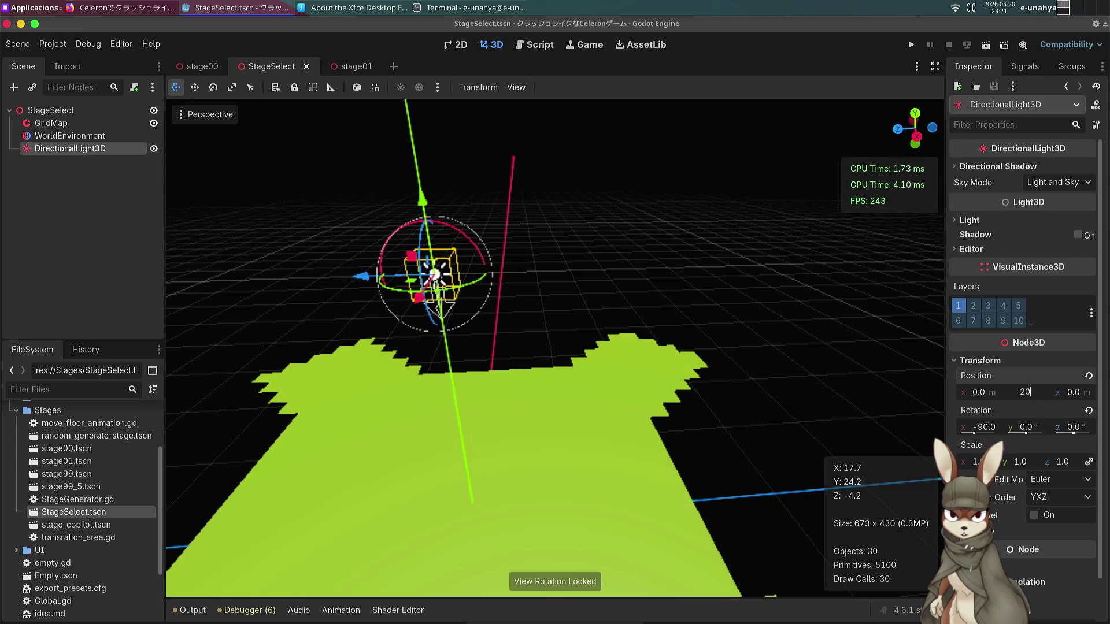
key("Return")
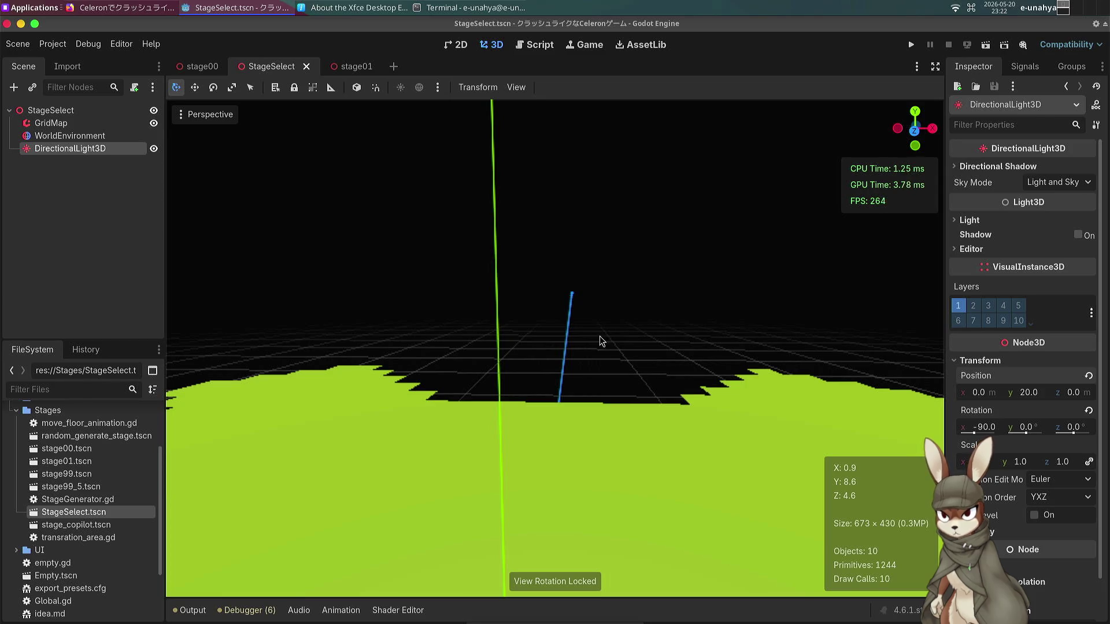
scroll(39, 433, "up", 3)
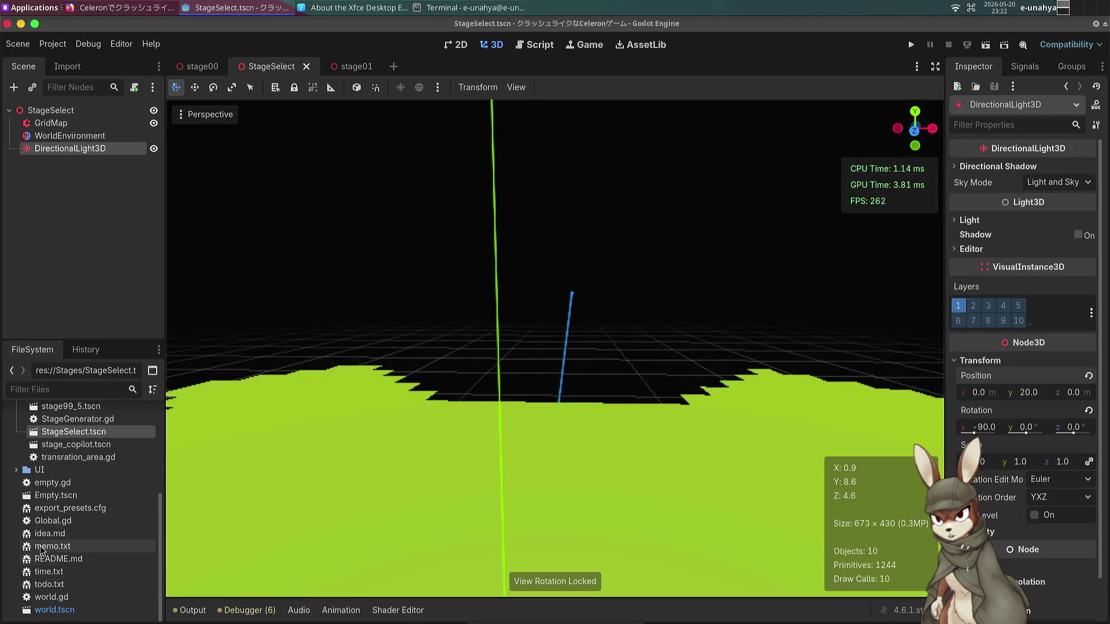
Expand the 3DModel and platformer asset pack folders in the FileSystem dock.
scroll(39, 433, "up", 2)
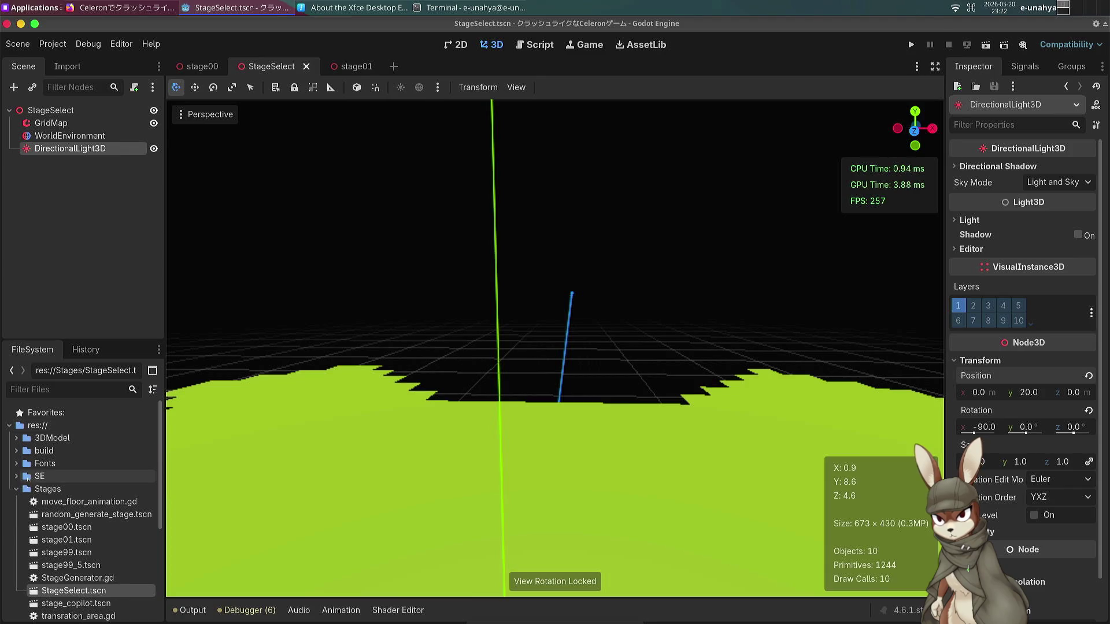
left_click(18, 476)
left_click(23, 468)
left_click(16, 451)
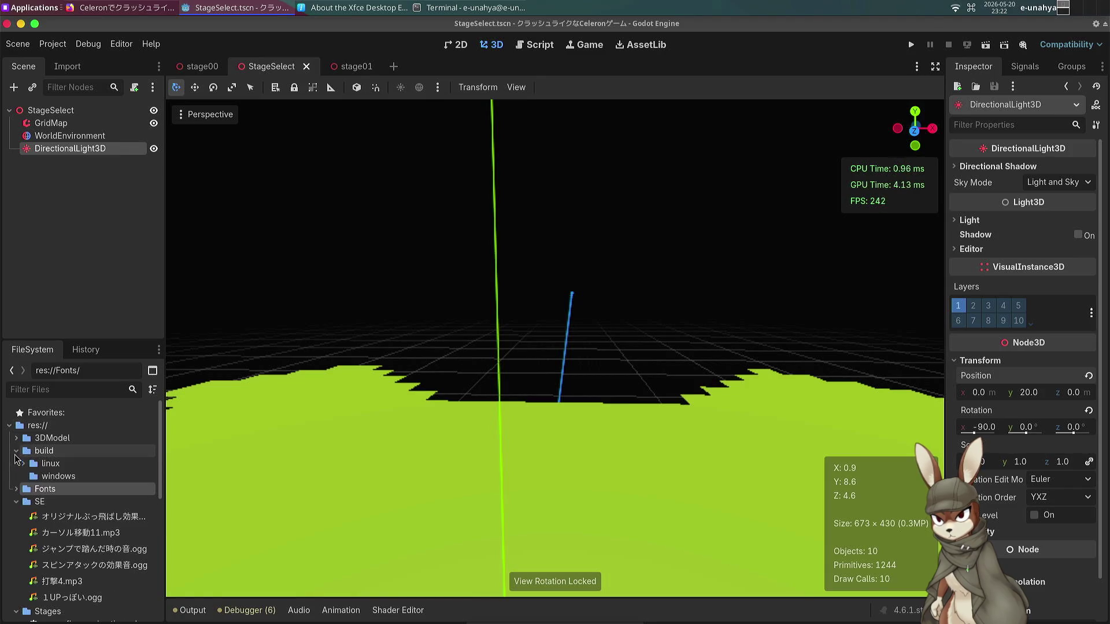
left_click(15, 490)
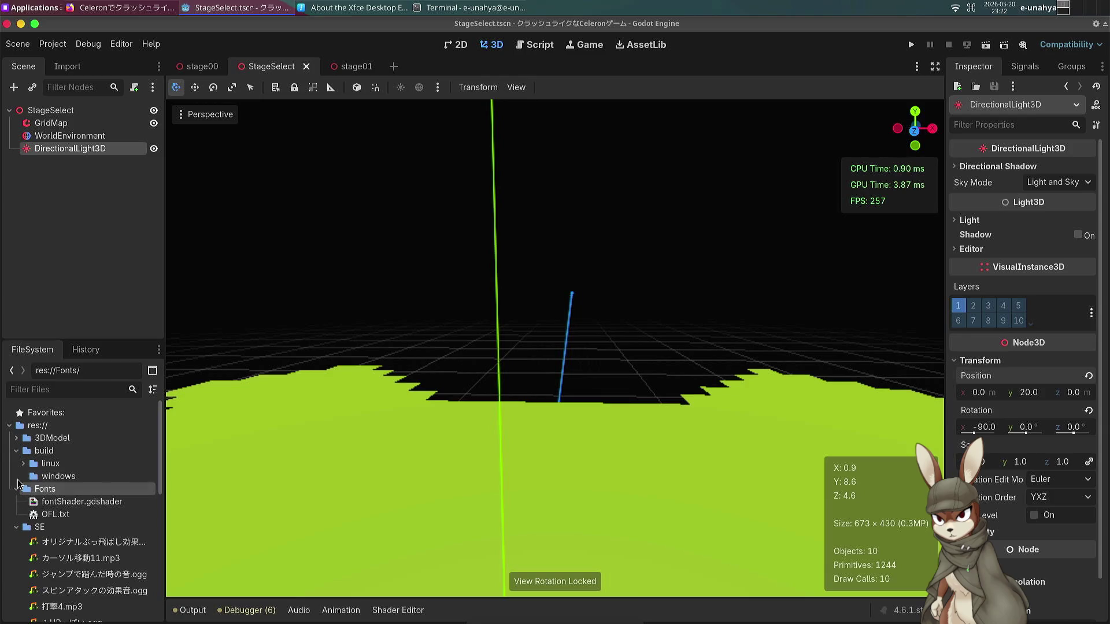
left_click(17, 438)
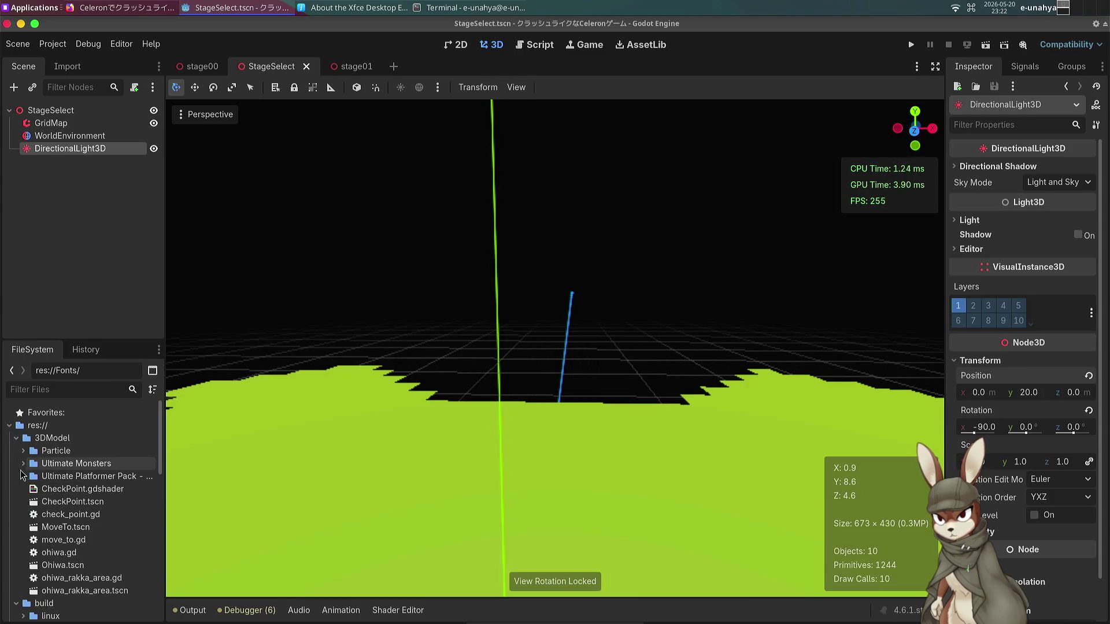
left_click(23, 476)
scroll(53, 547, "down", 2)
scroll(53, 547, "down", 6)
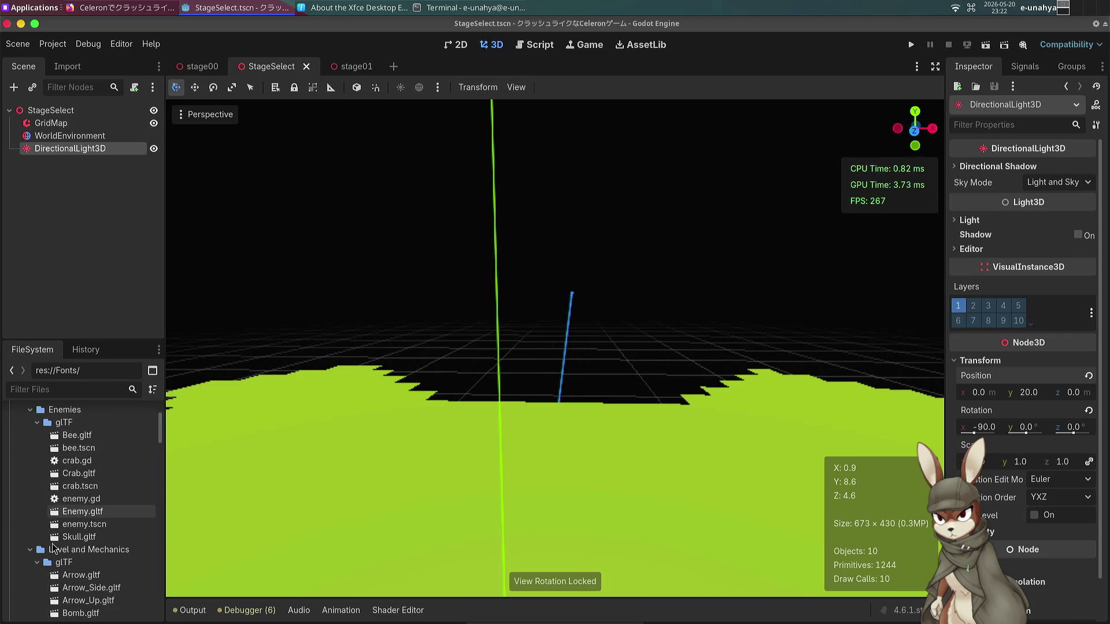
scroll(52, 547, "down", 6)
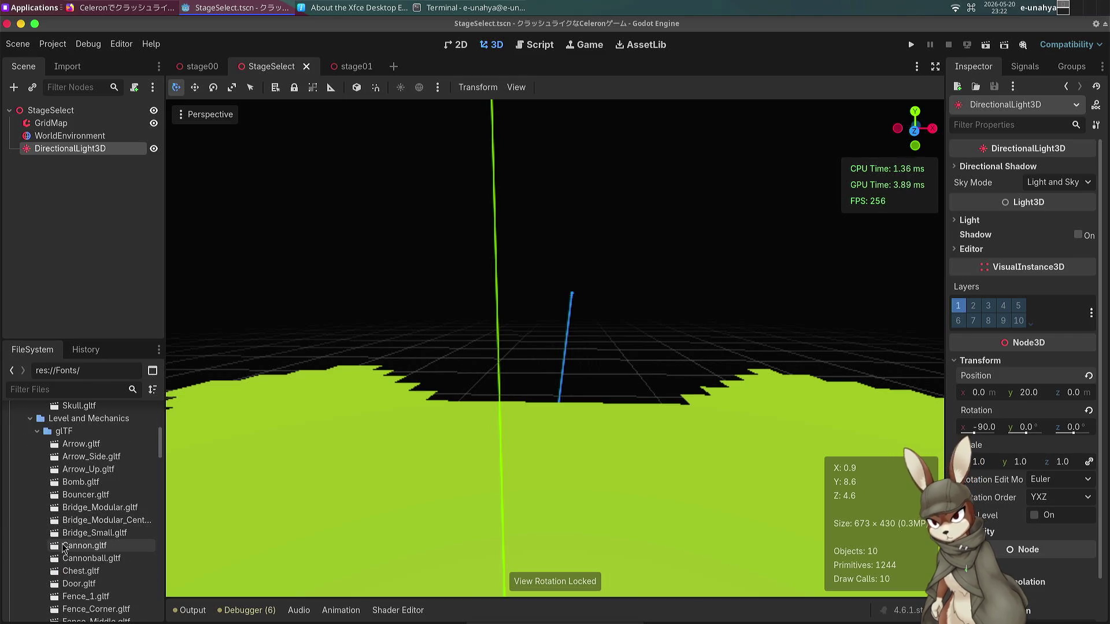
scroll(64, 547, "down", 4)
scroll(64, 522, "down", 5)
scroll(81, 551, "down", 1)
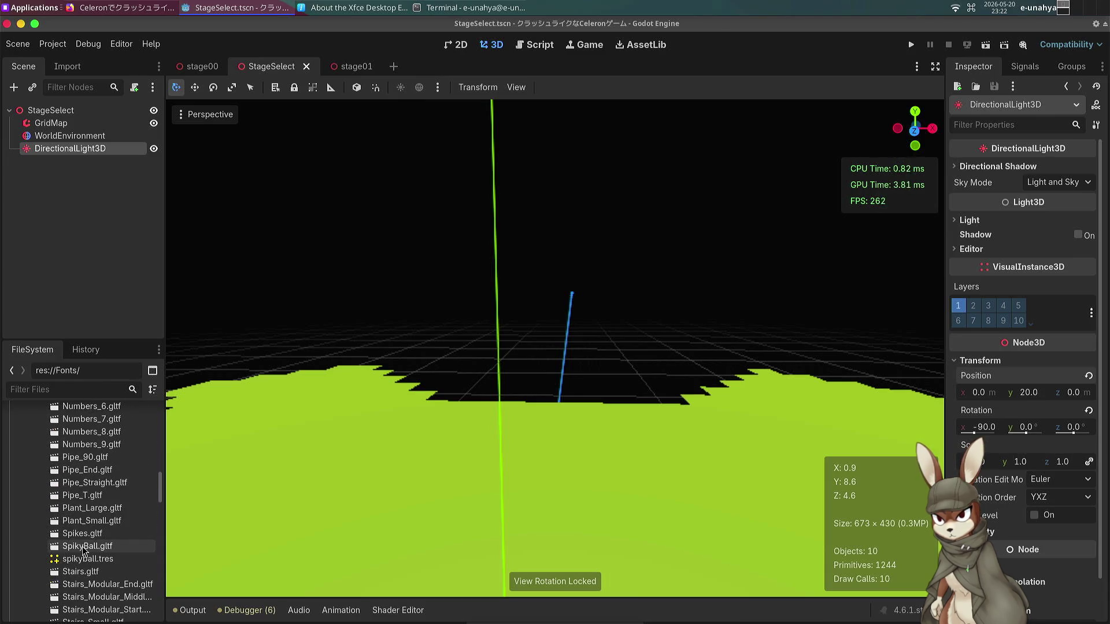
Preview the Plant_Large, Numbers_0, Goal_Flag and Fence_Middle models' import windows.
double_click(85, 511)
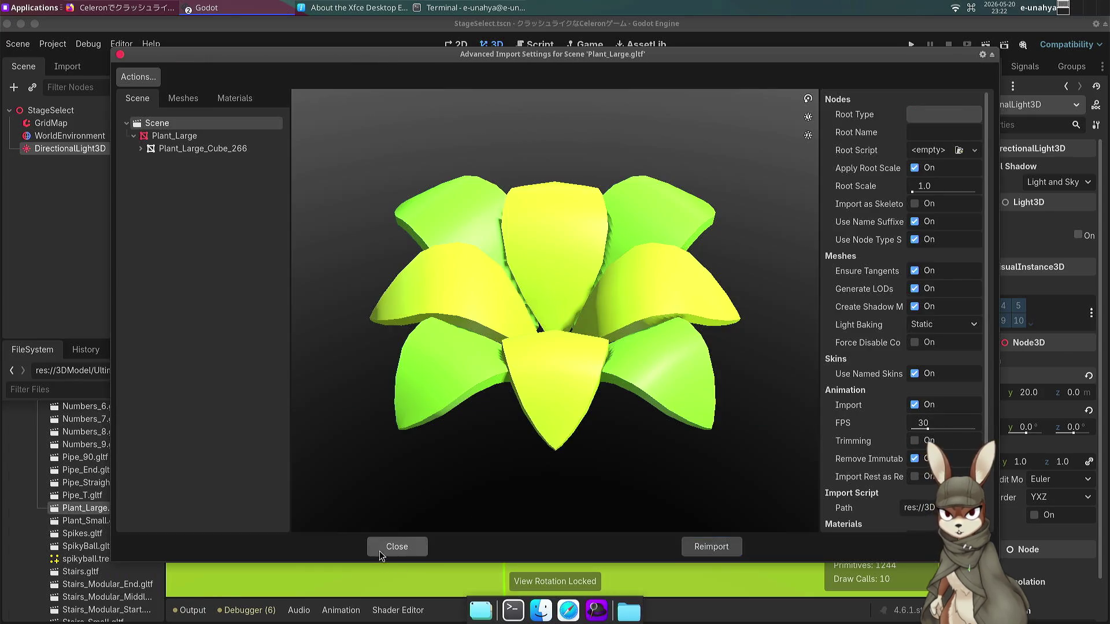
left_click(379, 550)
scroll(78, 520, "up", 4)
scroll(79, 516, "up", 2)
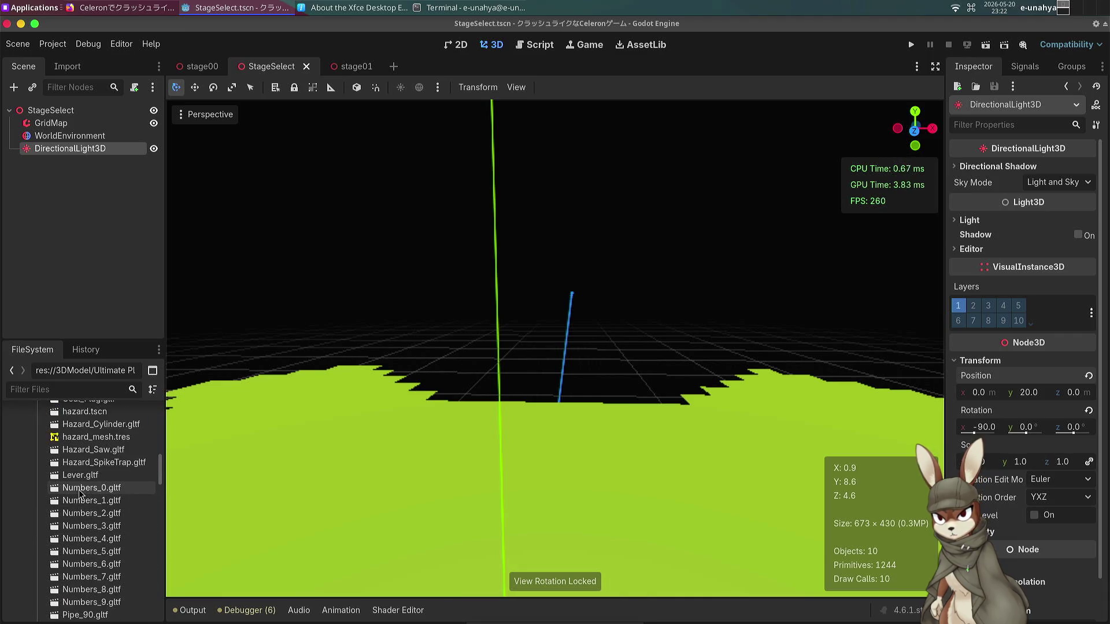
double_click(80, 491)
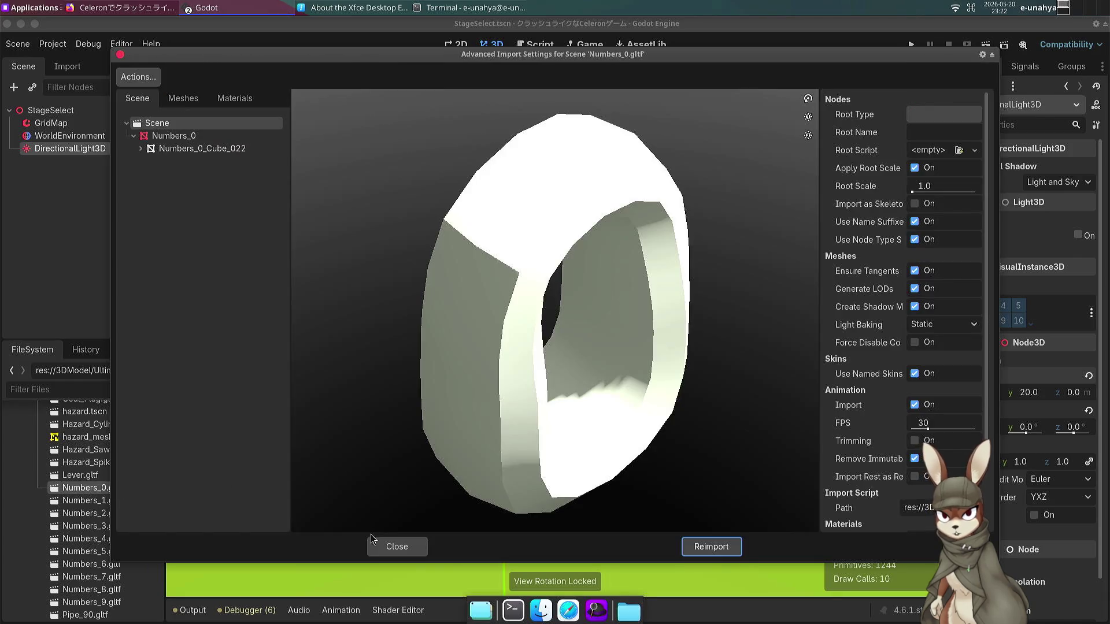
left_click(379, 544)
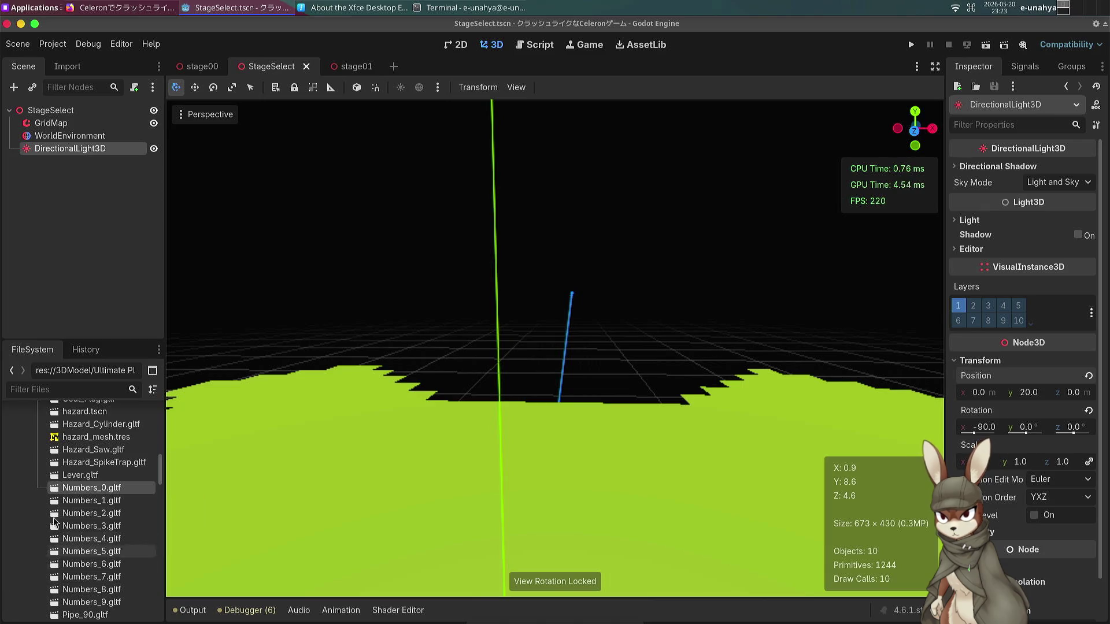
scroll(85, 470, "up", 1)
scroll(85, 470, "up", 1)
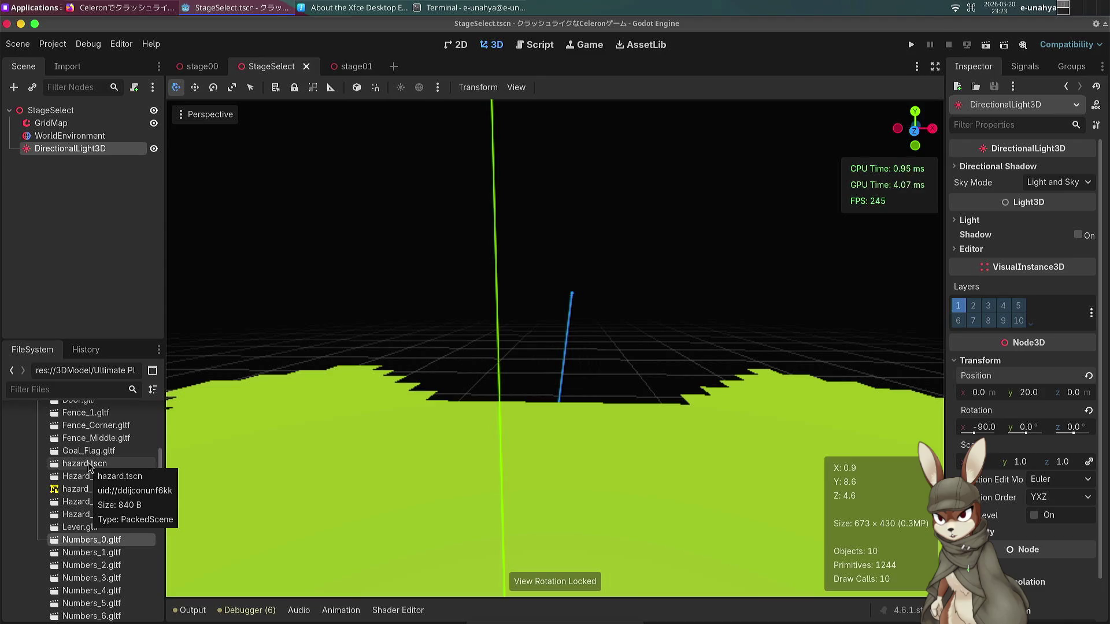
double_click(87, 450)
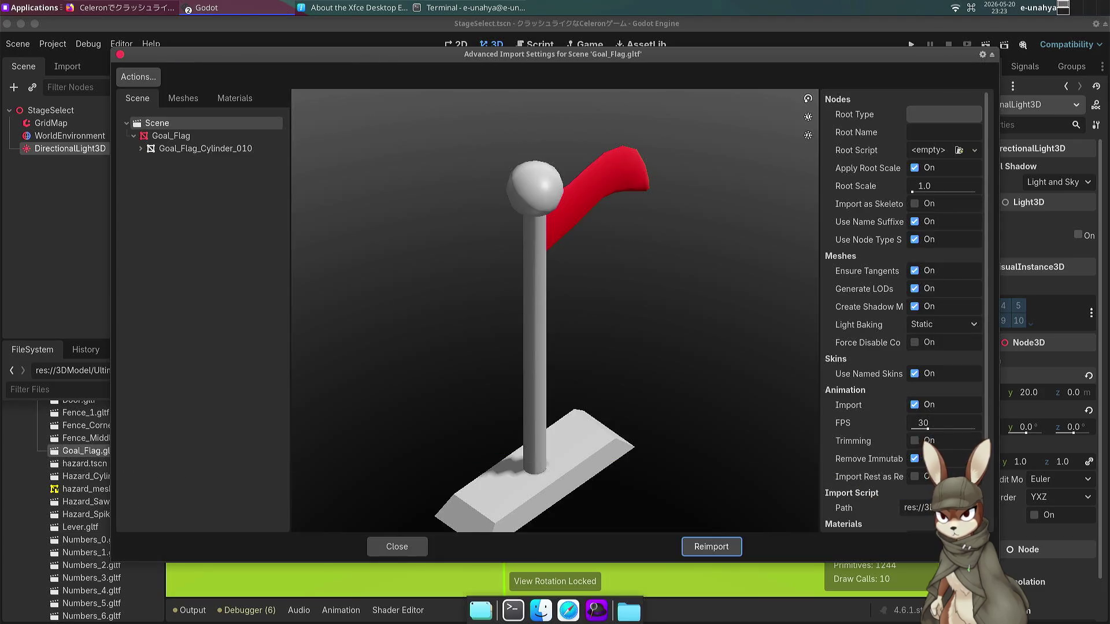
left_click(419, 548)
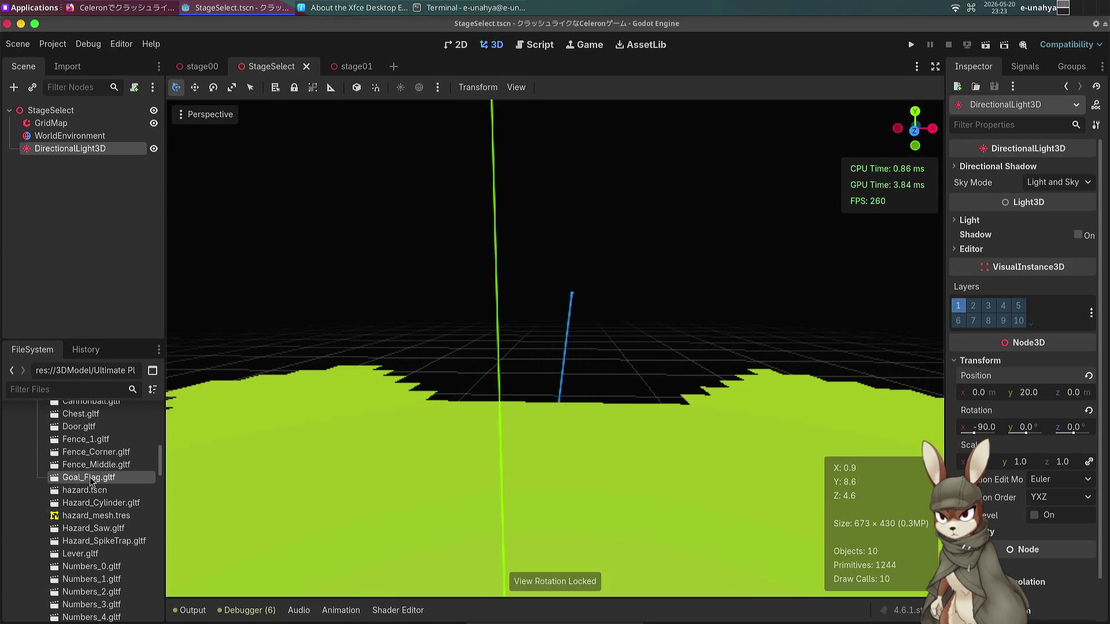
double_click(87, 464)
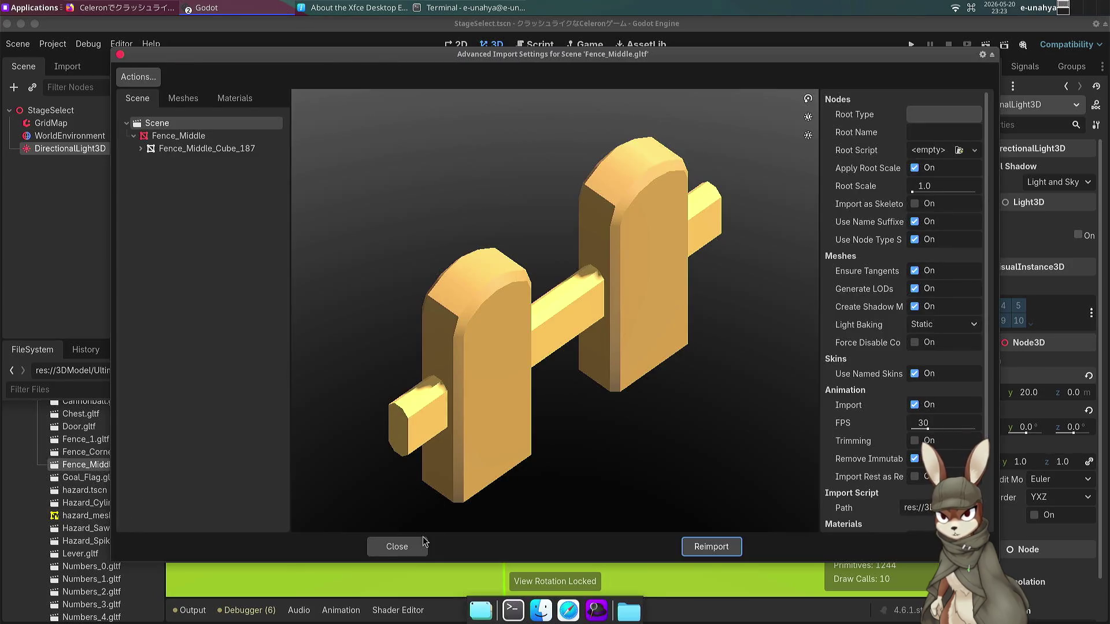
left_click(422, 544)
Check Door.gltf's import preview, then drop the Door model onto the floor and frame it.
scroll(103, 512, "up", 2)
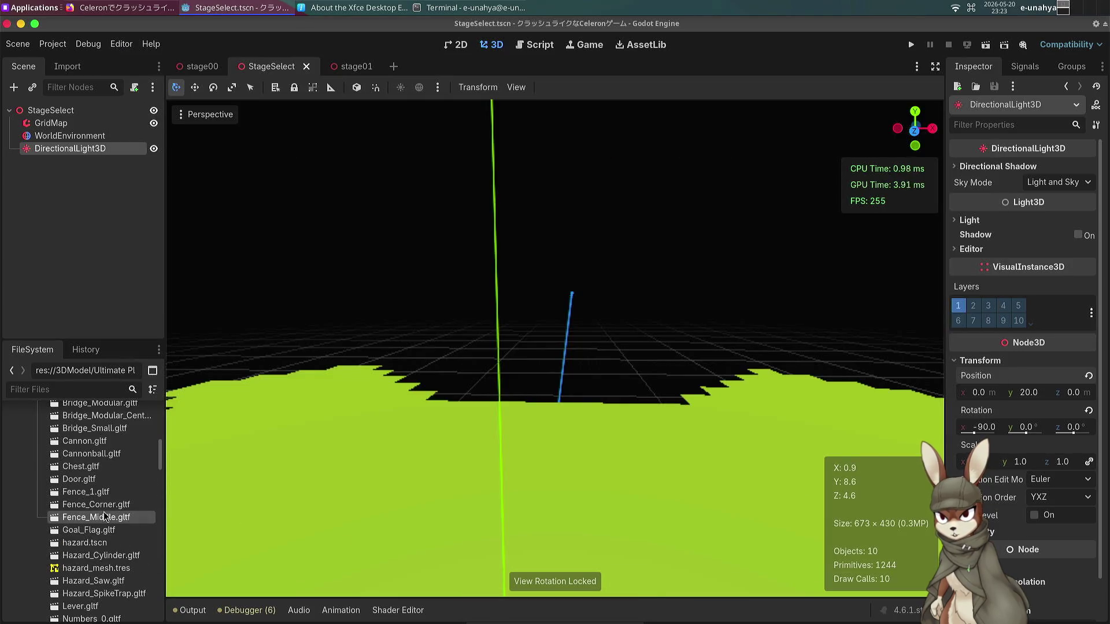
double_click(90, 481)
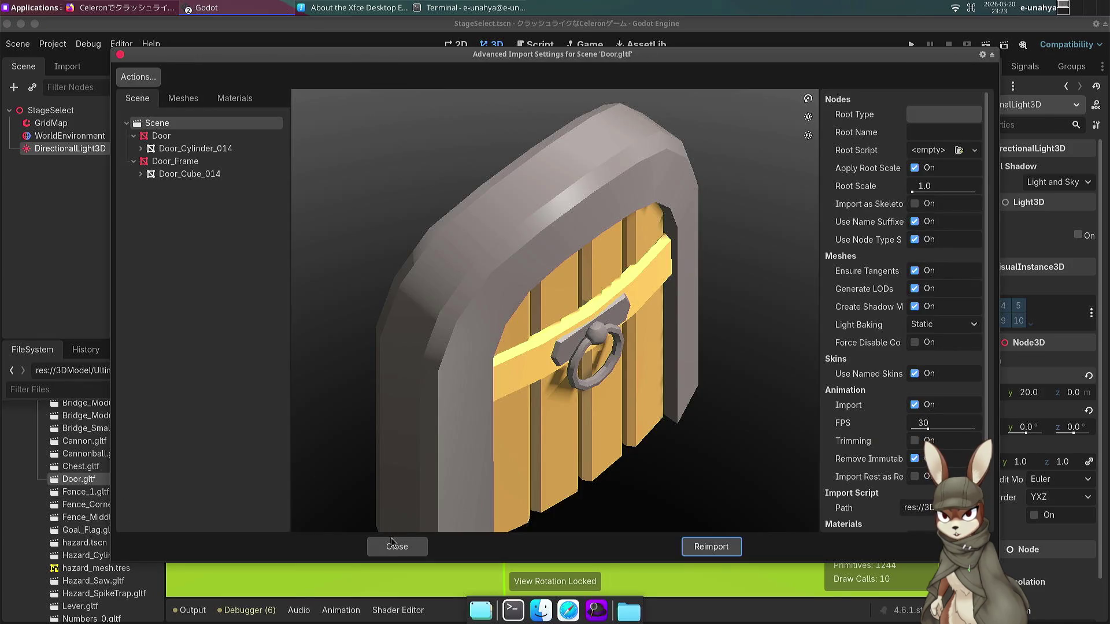
left_click(174, 136)
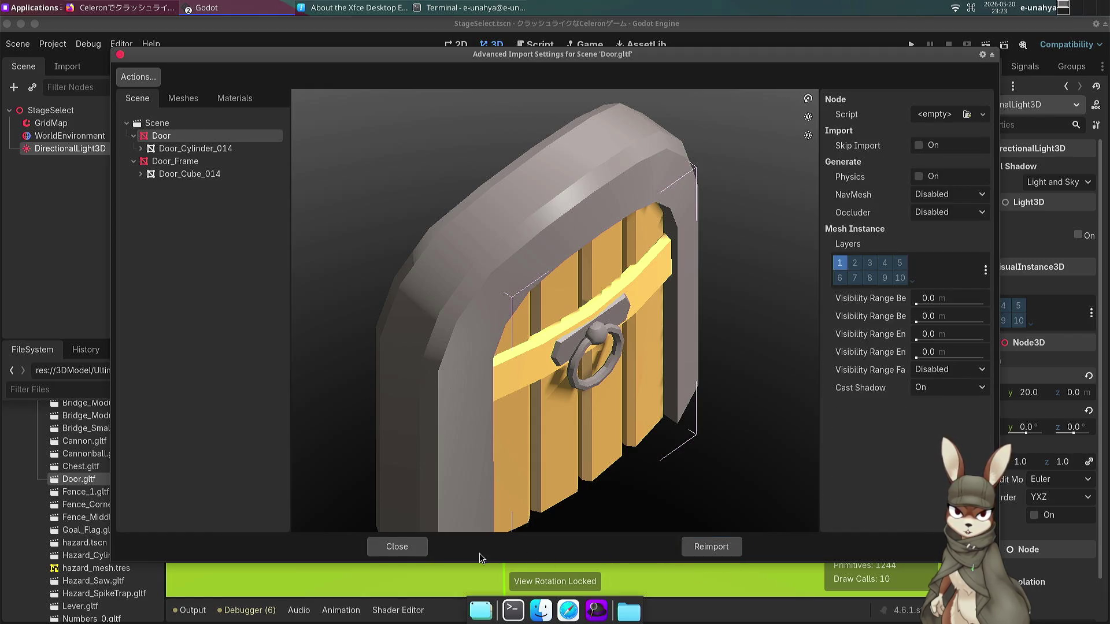
left_click(396, 547)
mouse_move(312, 442)
left_mouse_down()
mouse_move(358, 410)
mouse_move(344, 423)
left_mouse_up()
key("f")
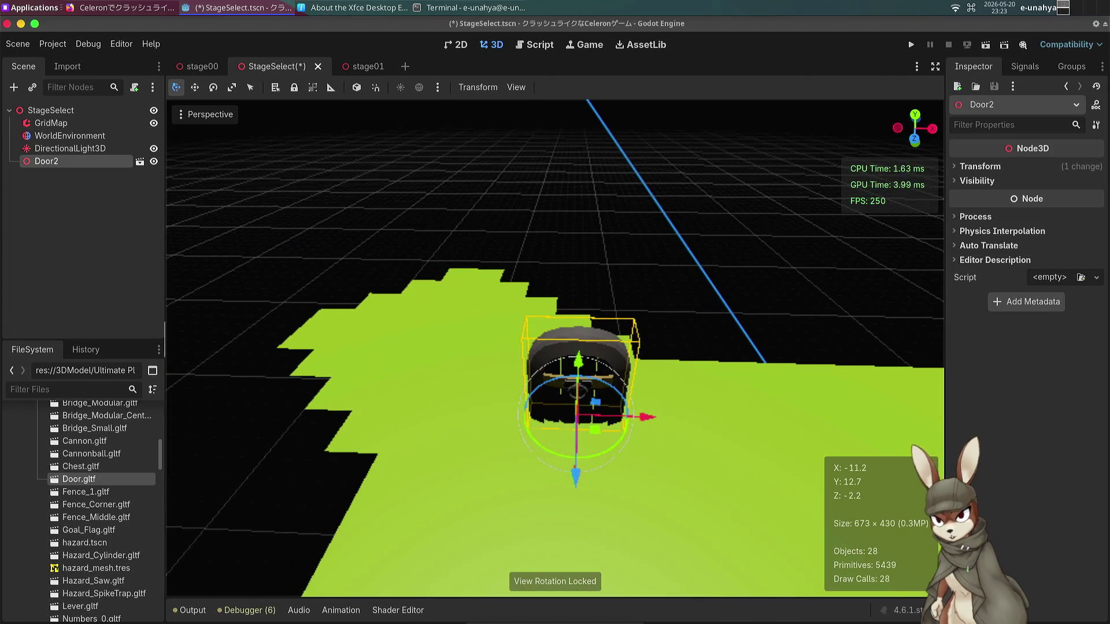
double_click(81, 467)
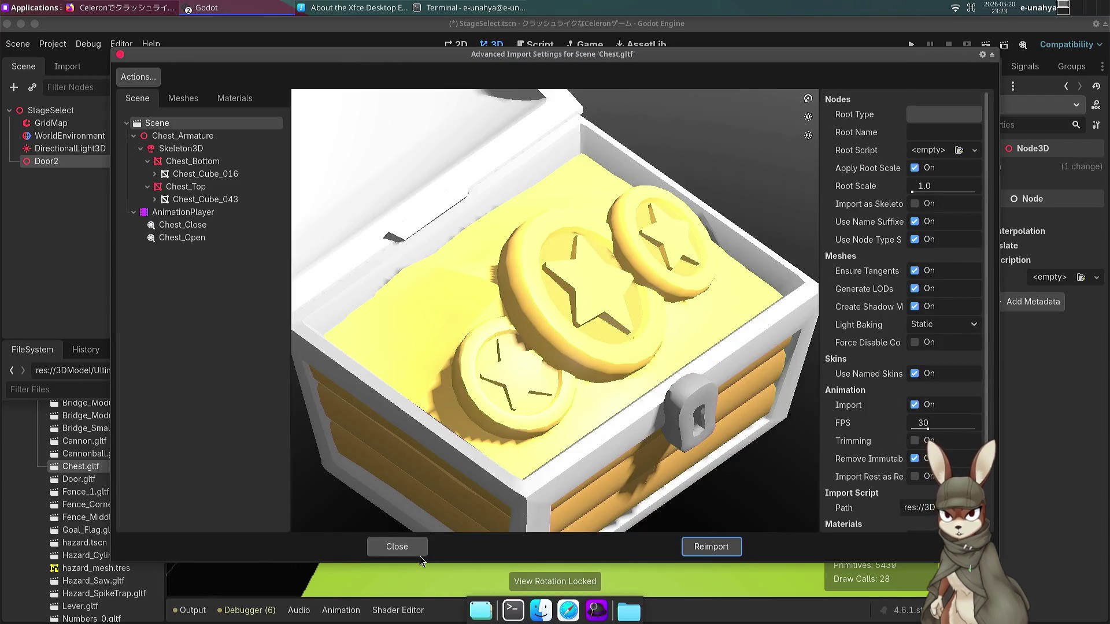
left_click(177, 228)
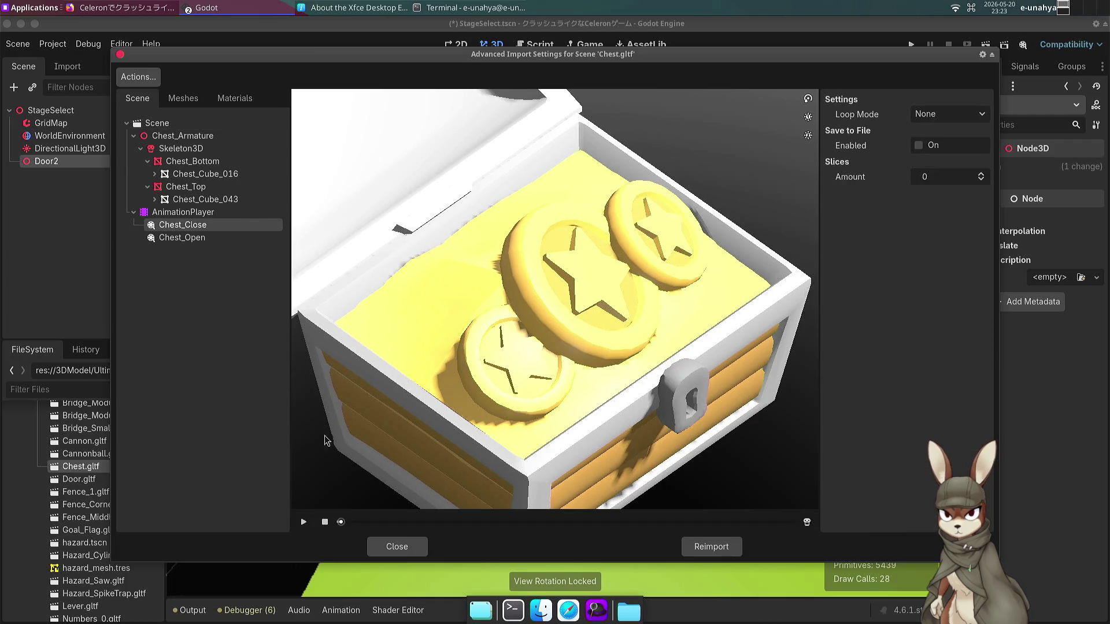
left_click(303, 523)
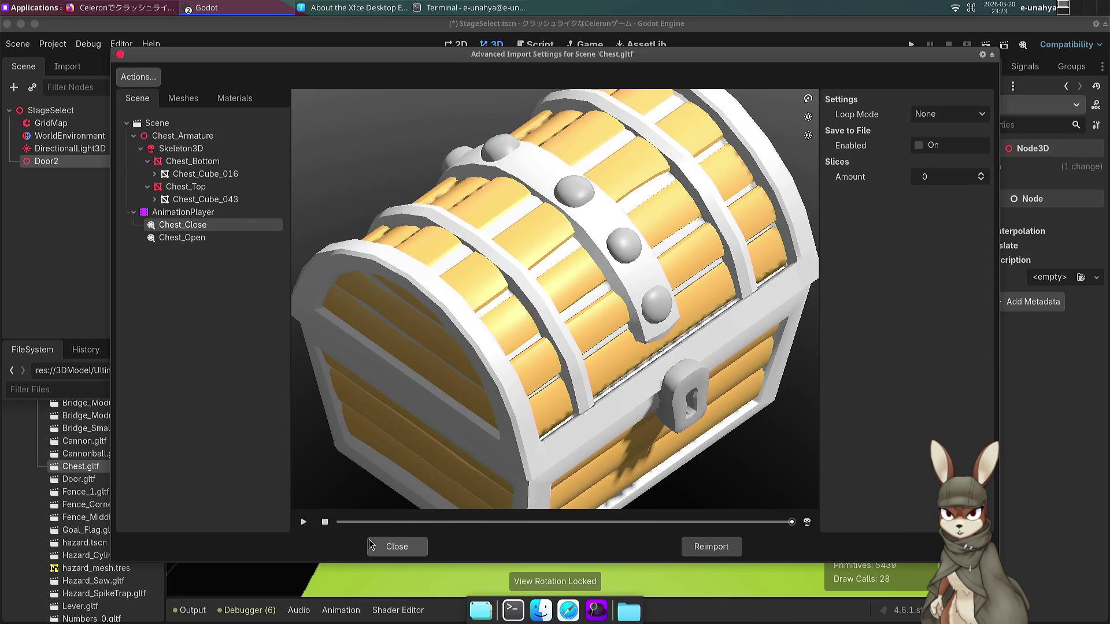
left_click(370, 545)
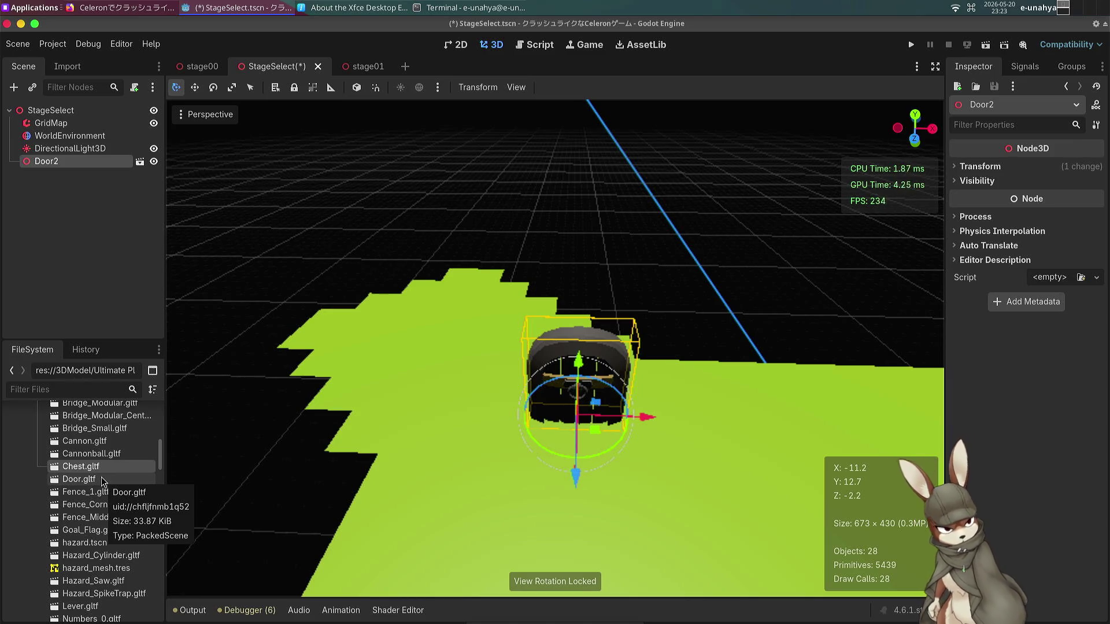
left_click(103, 482)
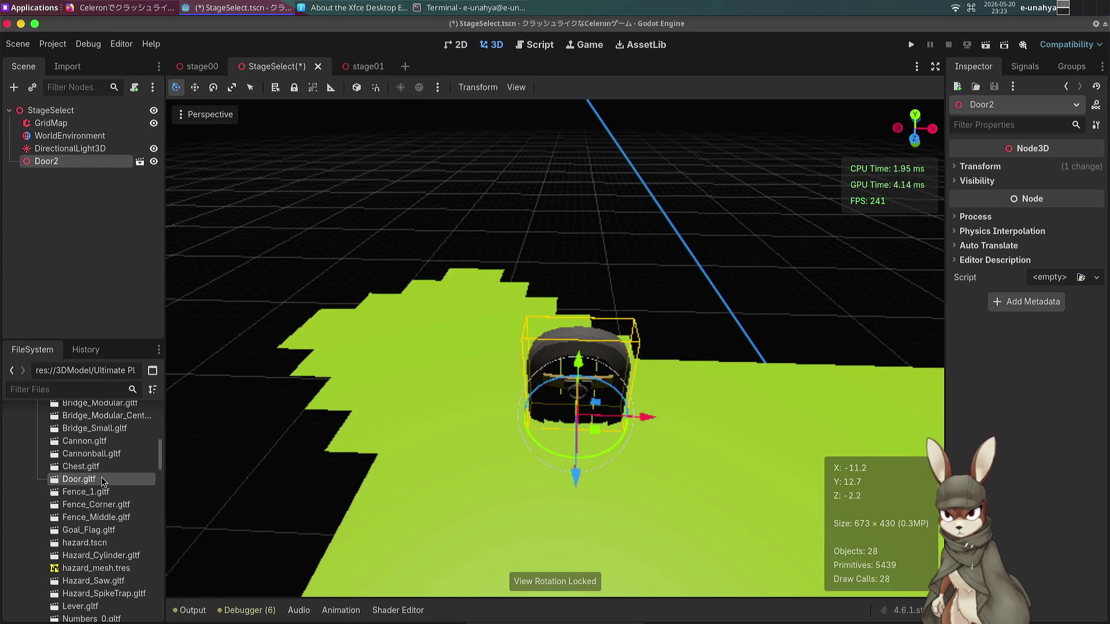
right_click(103, 481)
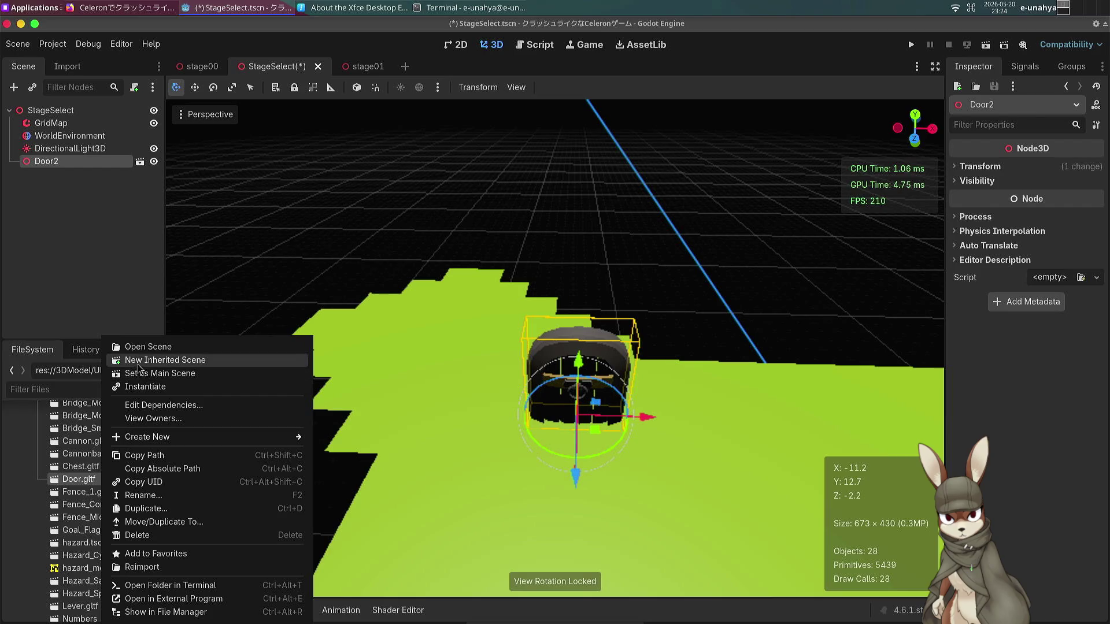
Create a new inherited scene from Door.gltf and open its advanced import settings.
left_click(140, 361)
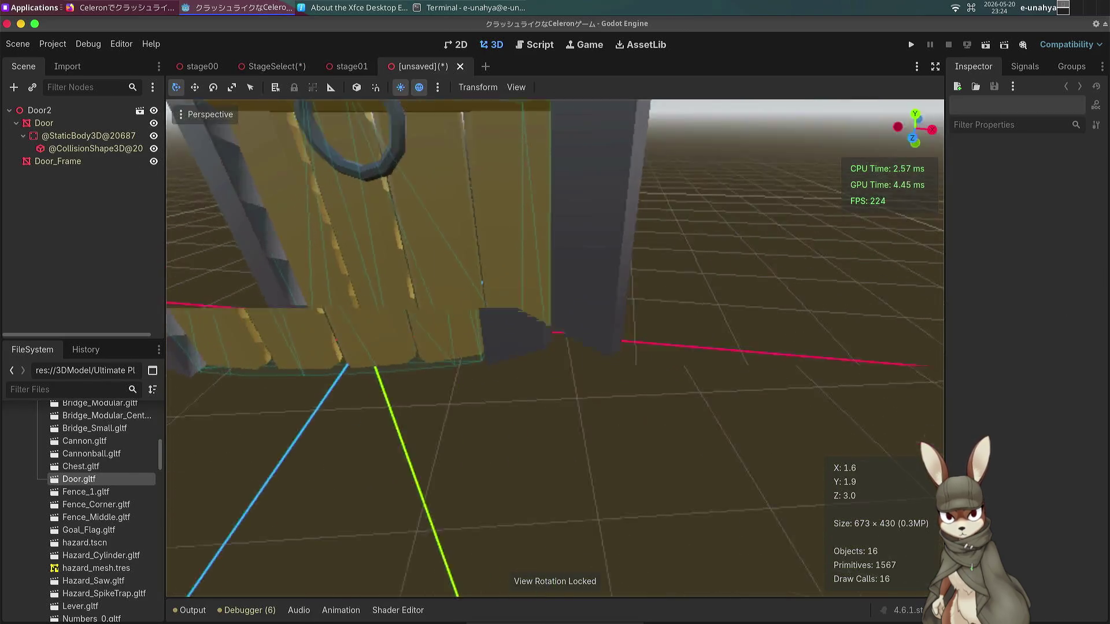
scroll(556, 347, "down", 5)
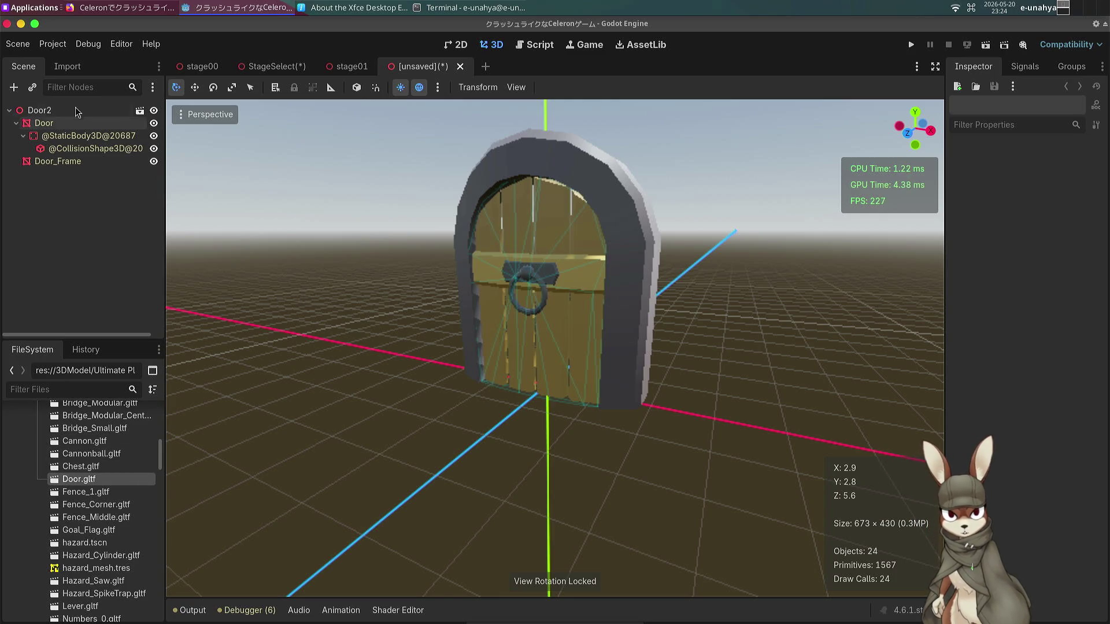
left_click(67, 66)
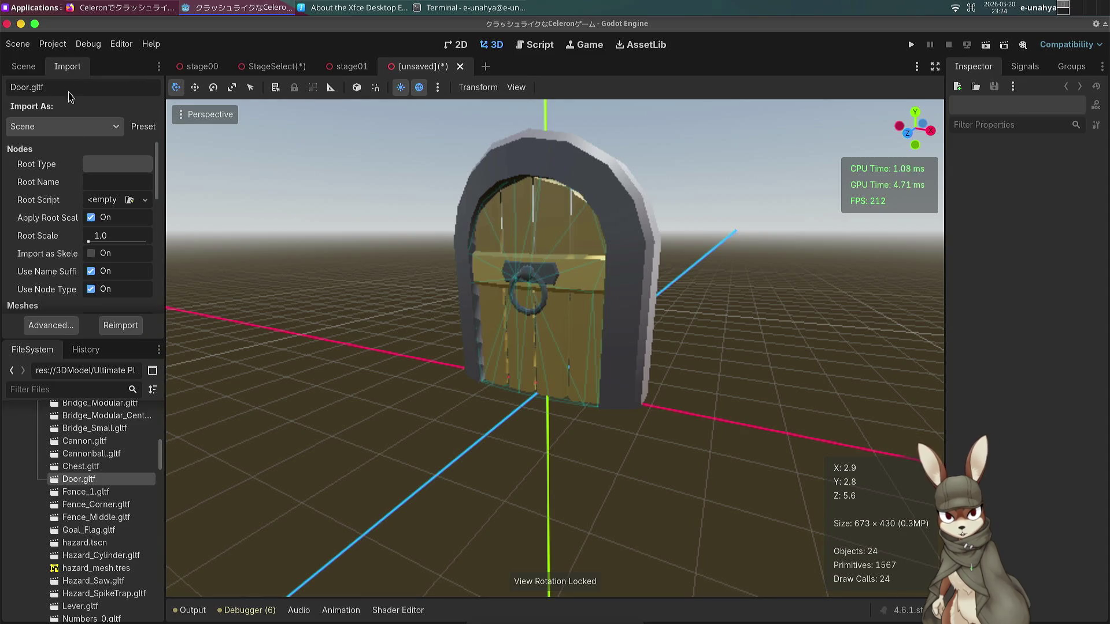
double_click(86, 483)
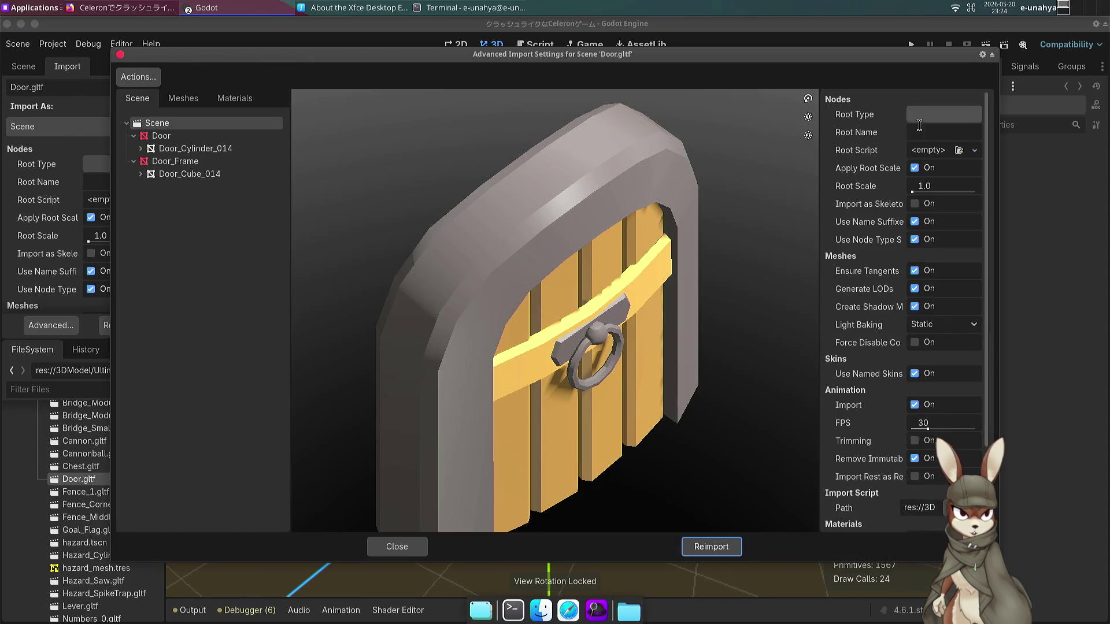
Clear the Import Script Path field and reimport Door.gltf.
scroll(878, 287, "down", 4)
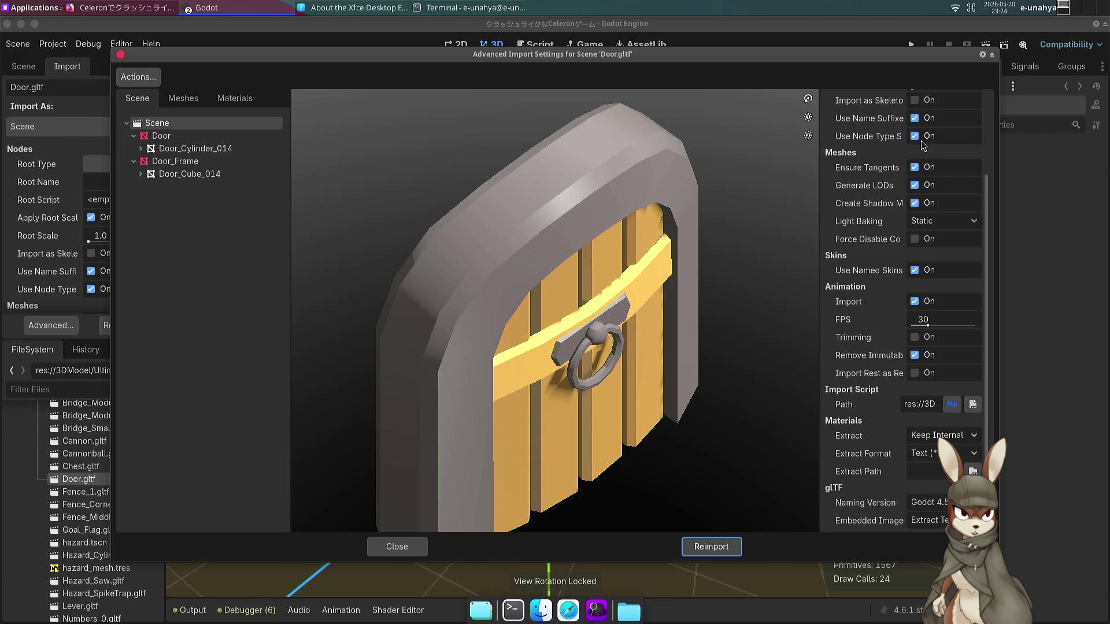
triple_click(922, 404)
left_click(925, 405)
key("ctrl+a")
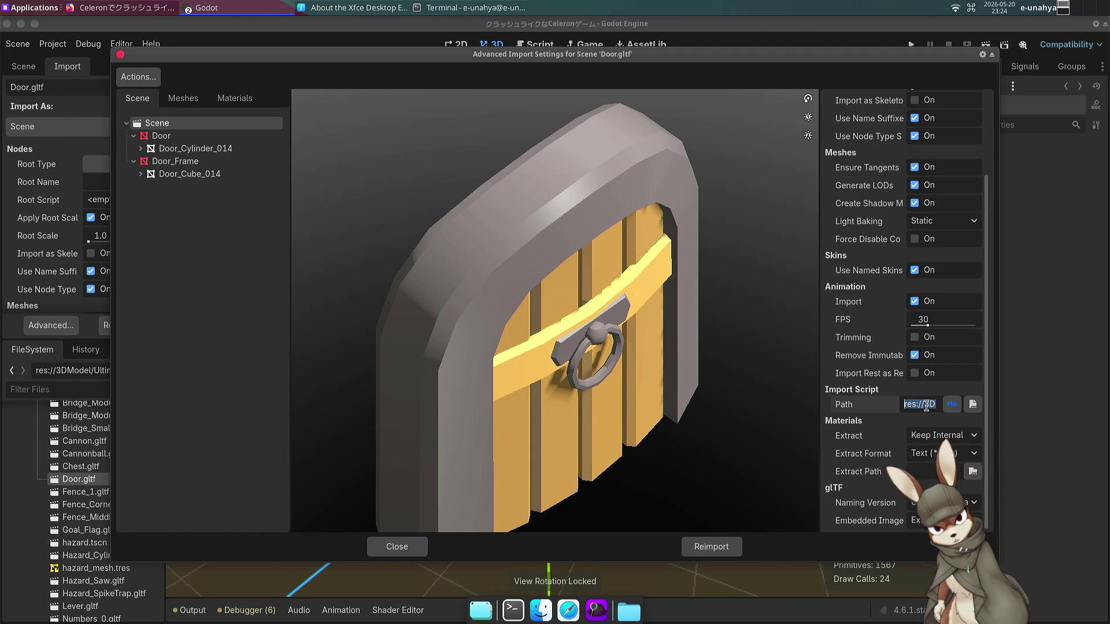
key("BackSpace")
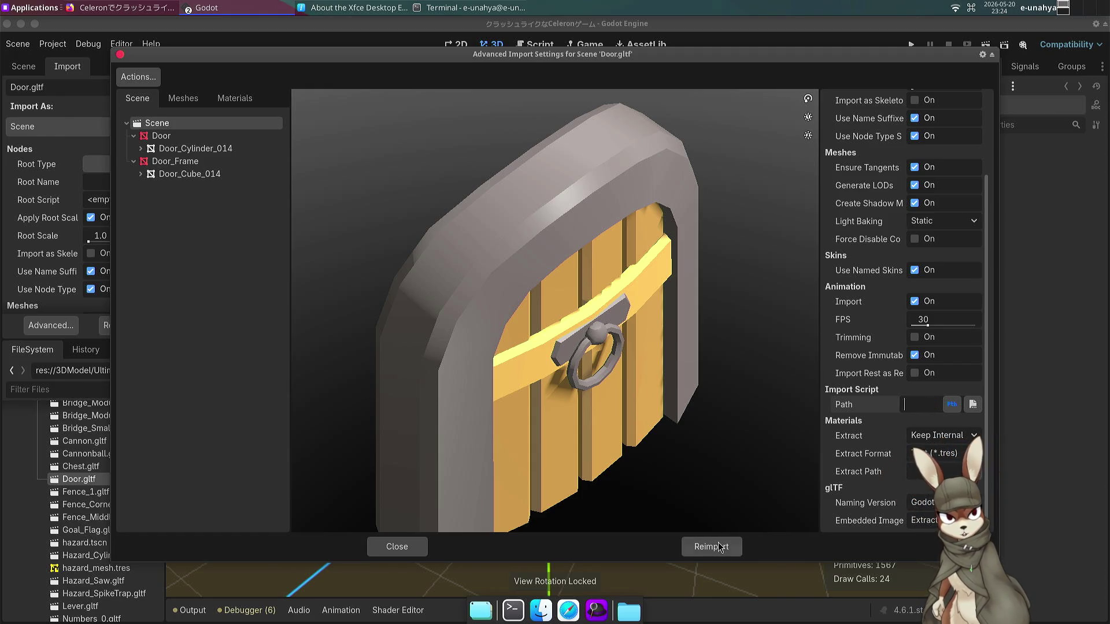
left_click(719, 547)
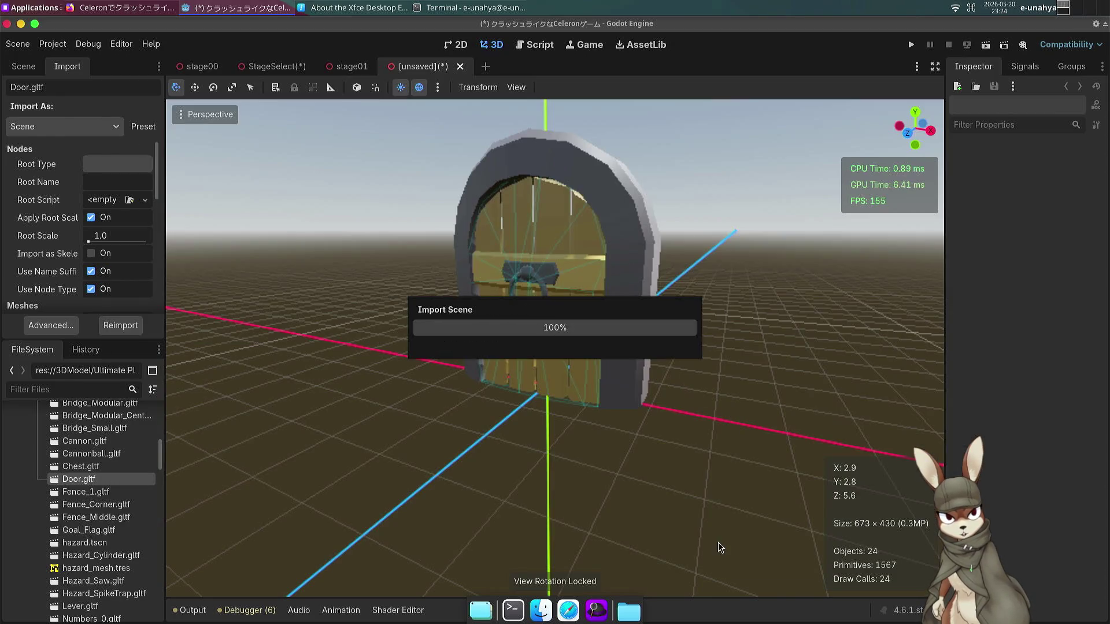
Rename the door scene's root node from Door2 to Door.
left_click(21, 67)
left_click(44, 123)
key("f")
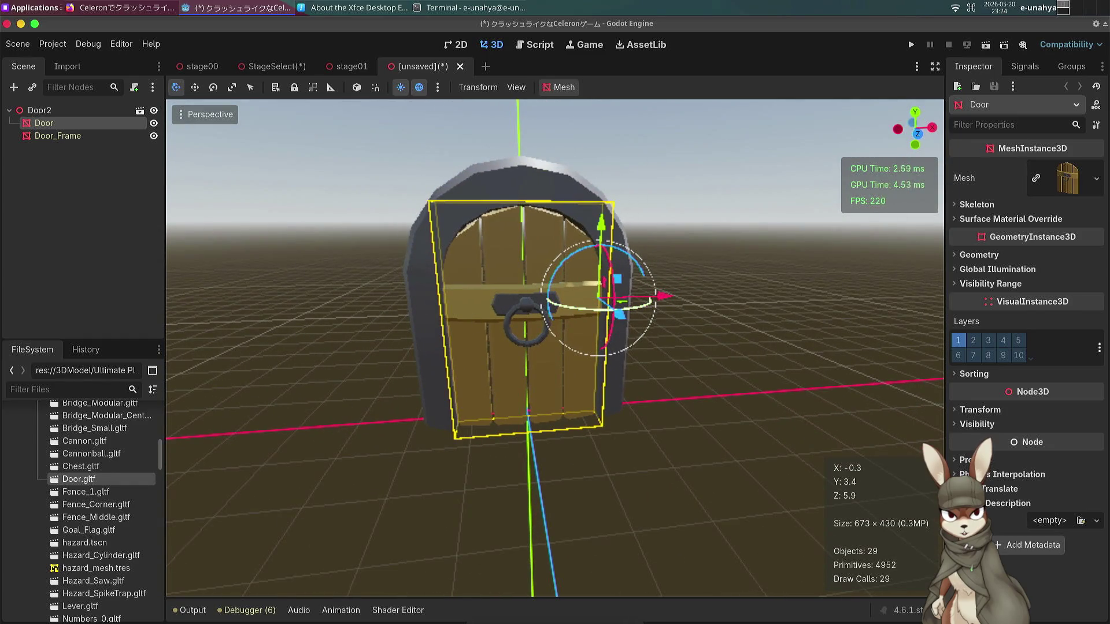
mouse_move(652, 301)
left_mouse_down()
mouse_move(578, 324)
mouse_move(646, 304)
mouse_move(555, 295)
mouse_move(649, 303)
left_mouse_up()
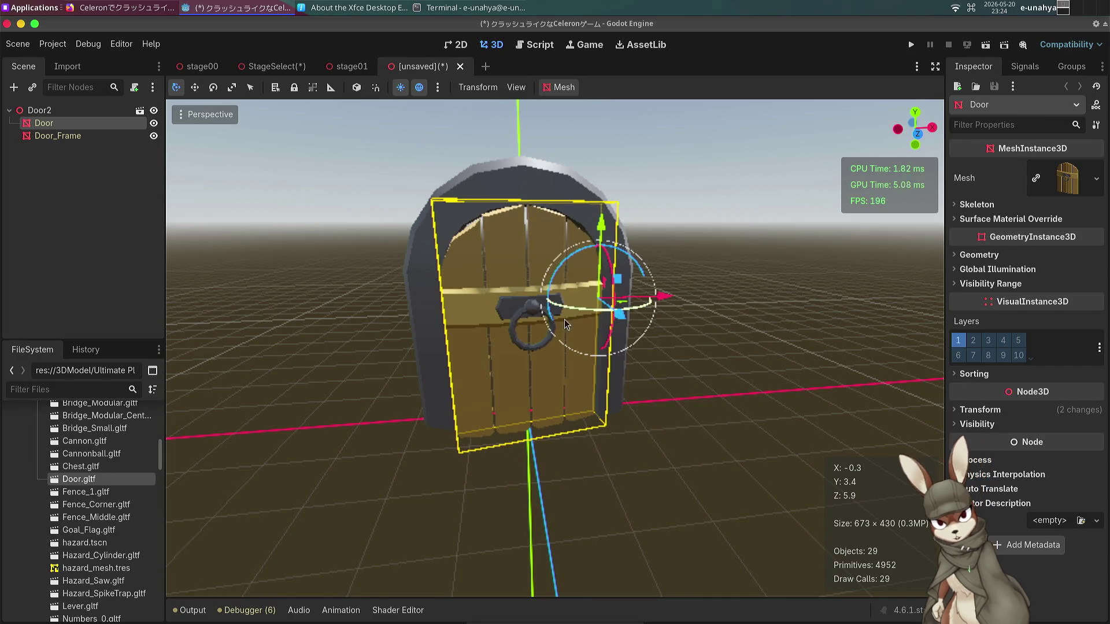
key("ctrl+z")
left_click(39, 111)
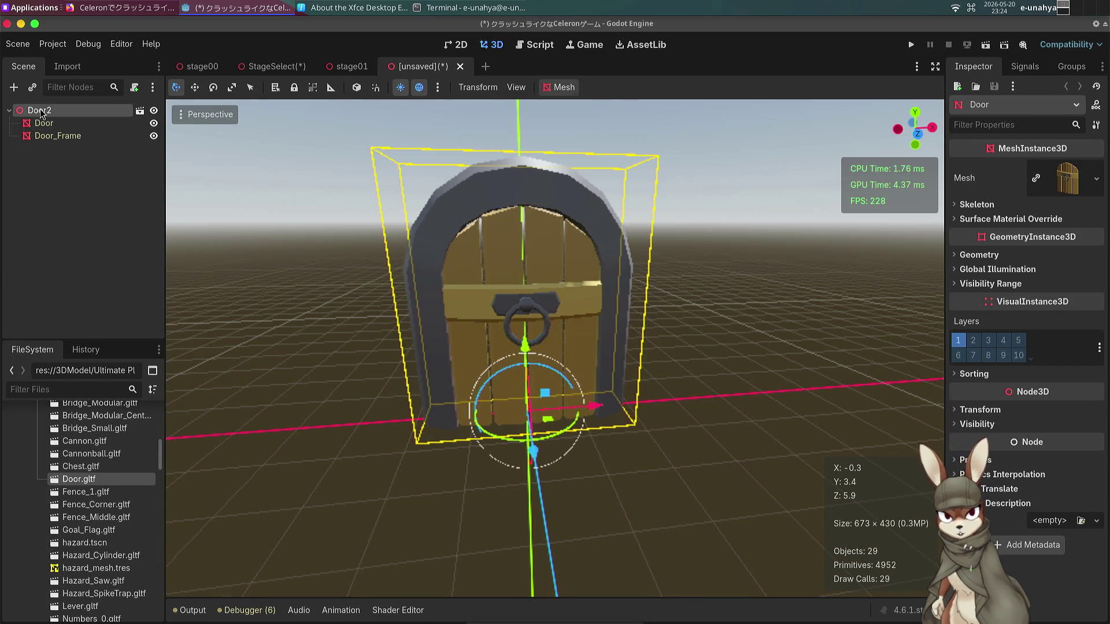
key("BackSpace")
key("Return")
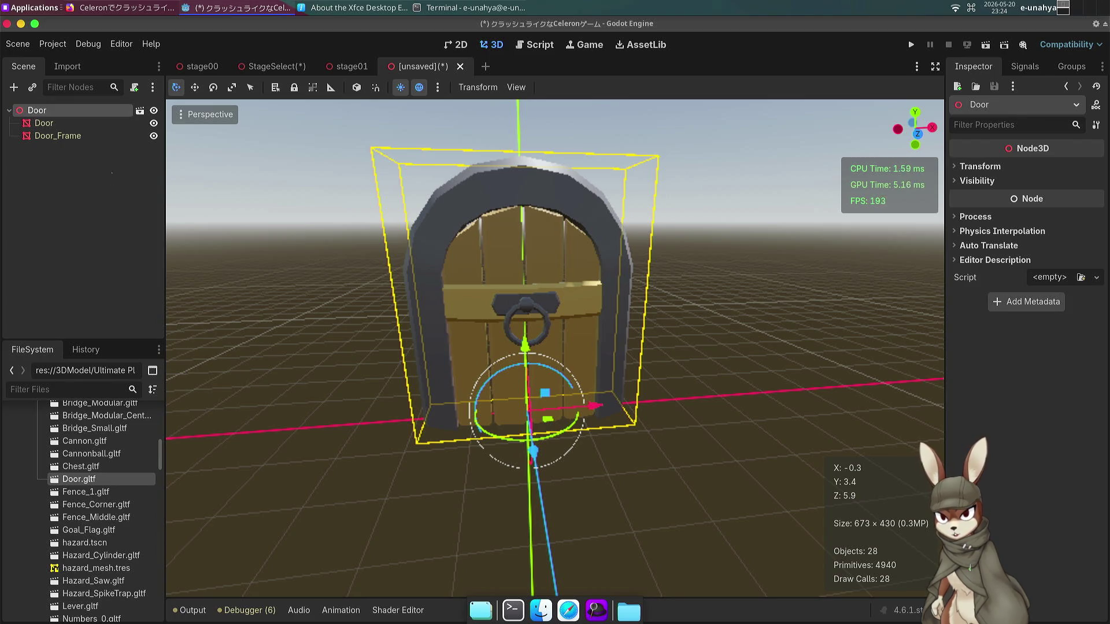
Save the scene as door.tscn in Ultimate Platformer Pack/Level and Mechanics/scene.
key("ctrl+s")
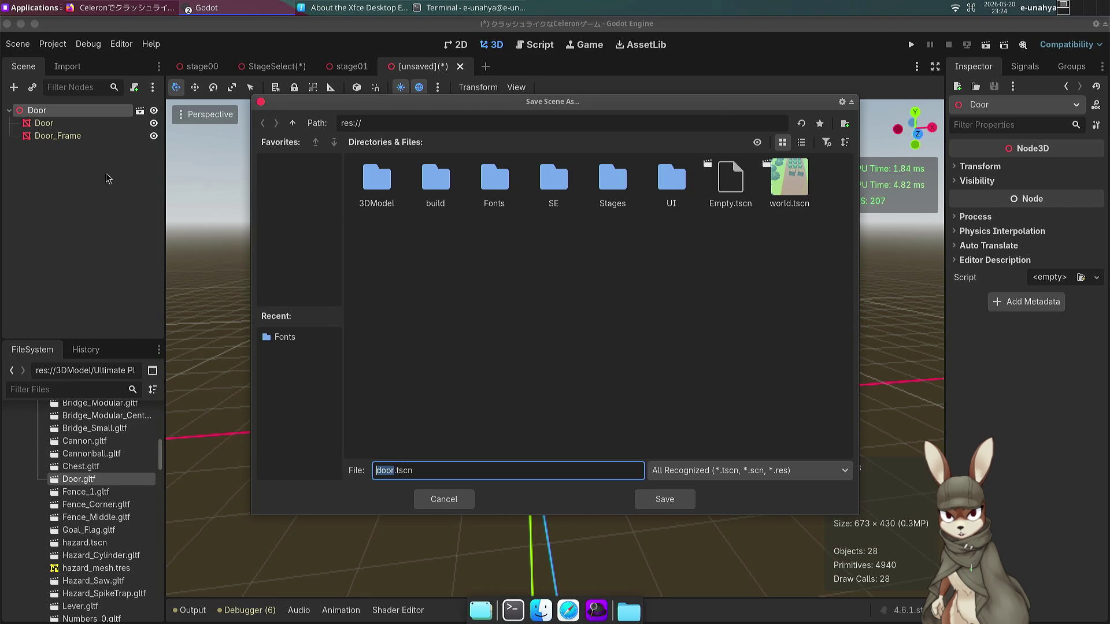
double_click(404, 177)
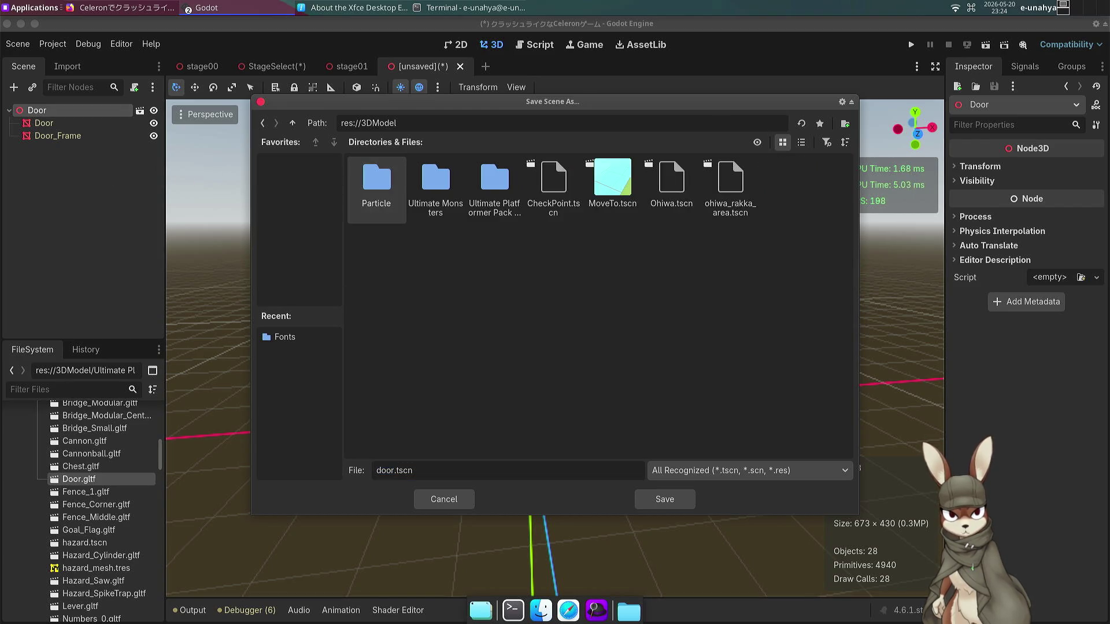
left_click(225, 395)
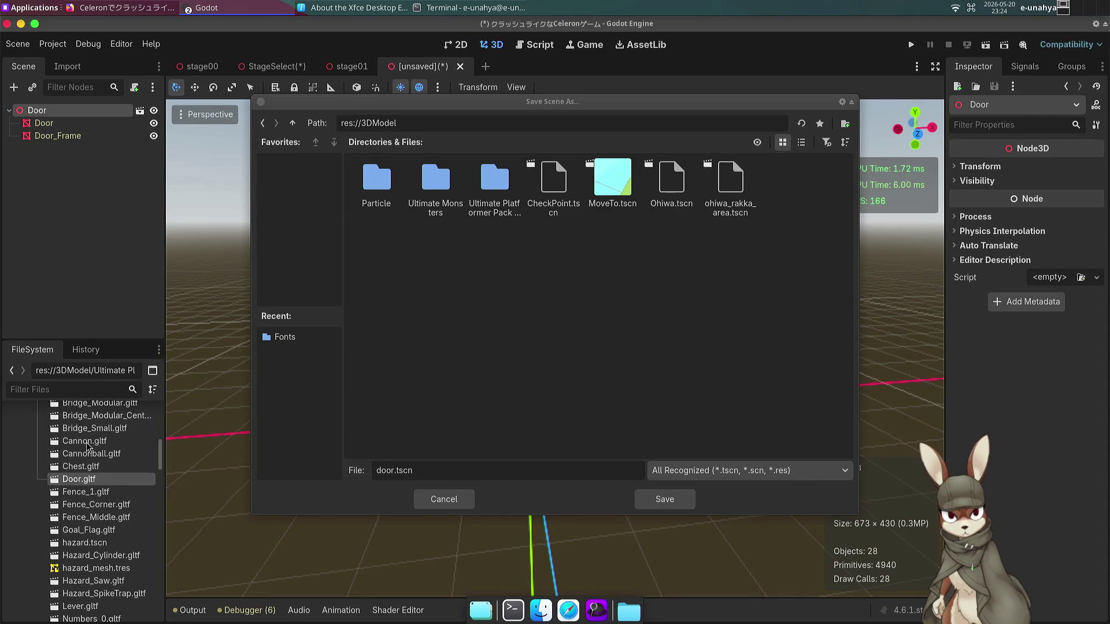
double_click(494, 178)
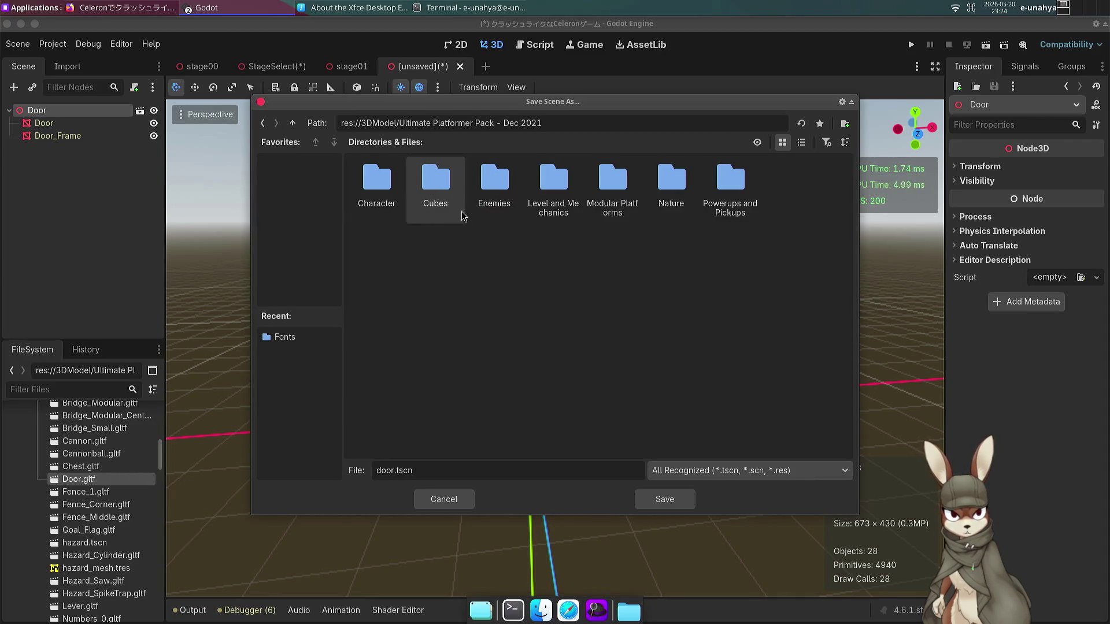
double_click(604, 179)
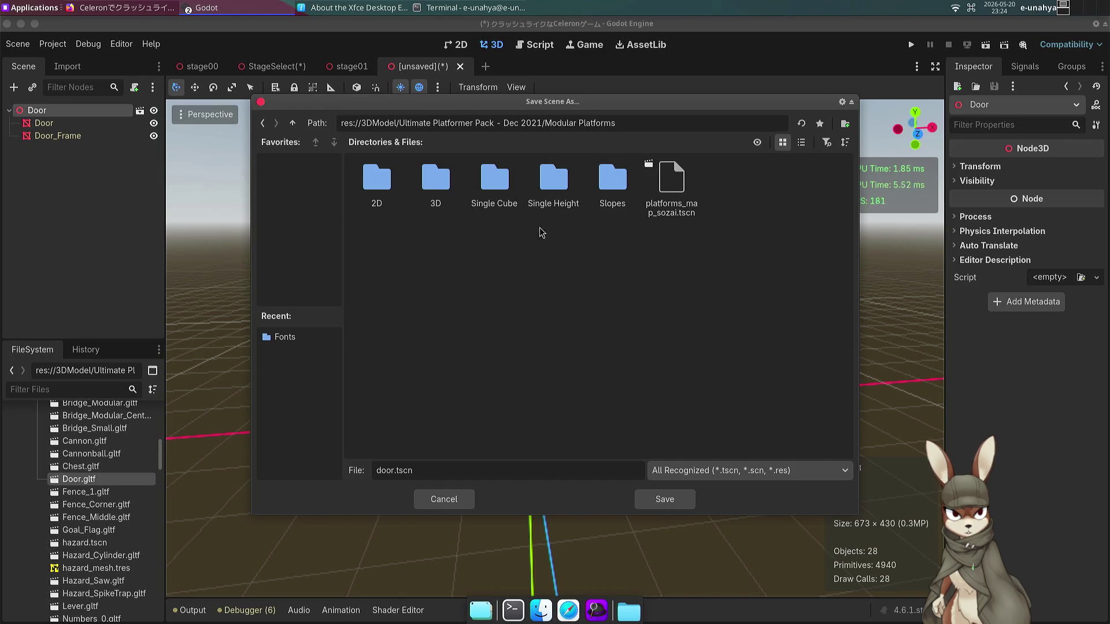
left_click(289, 123)
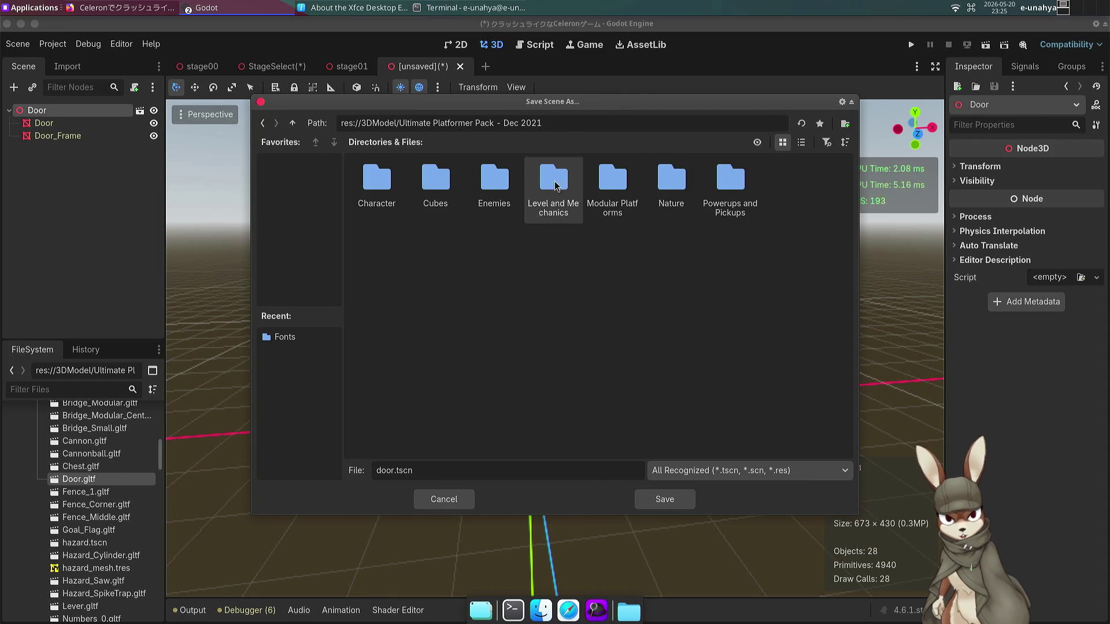
double_click(554, 181)
double_click(444, 196)
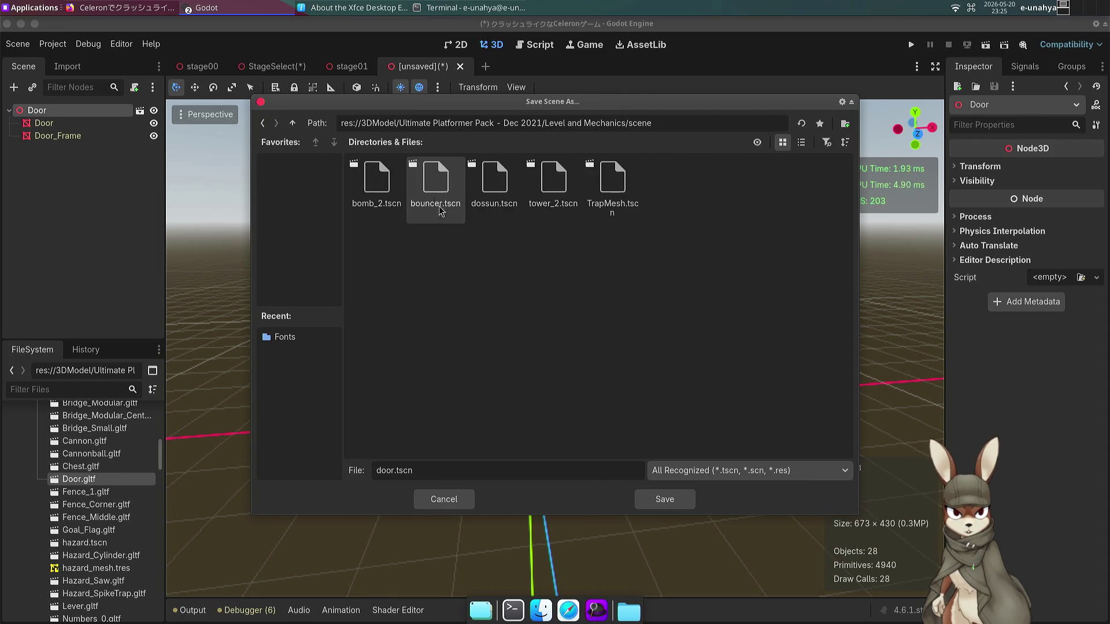
left_click(648, 503)
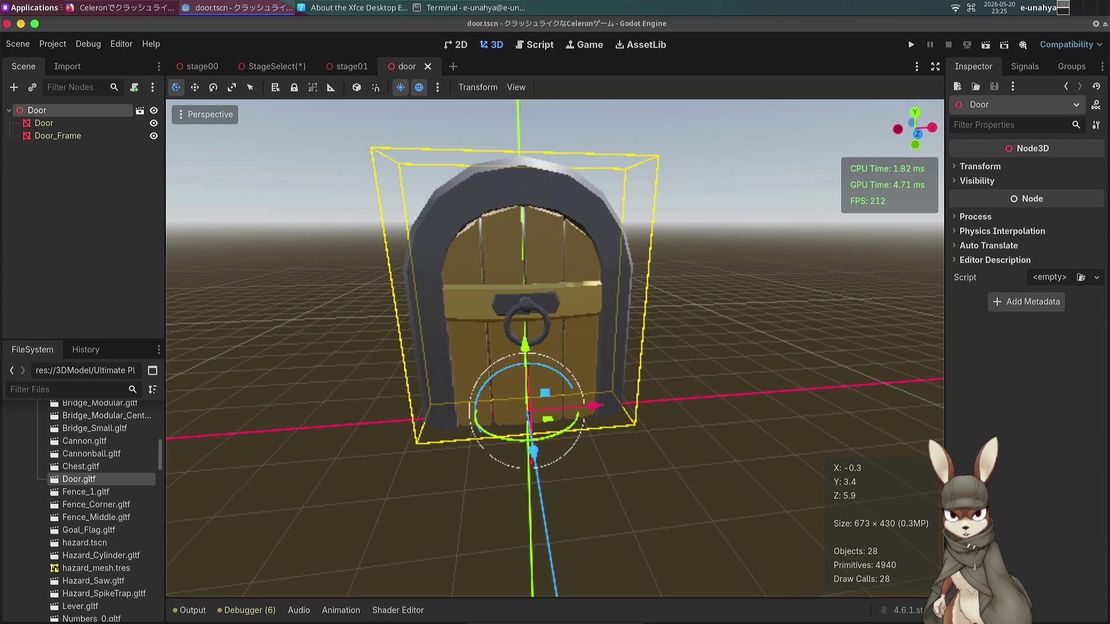
left_click(69, 251)
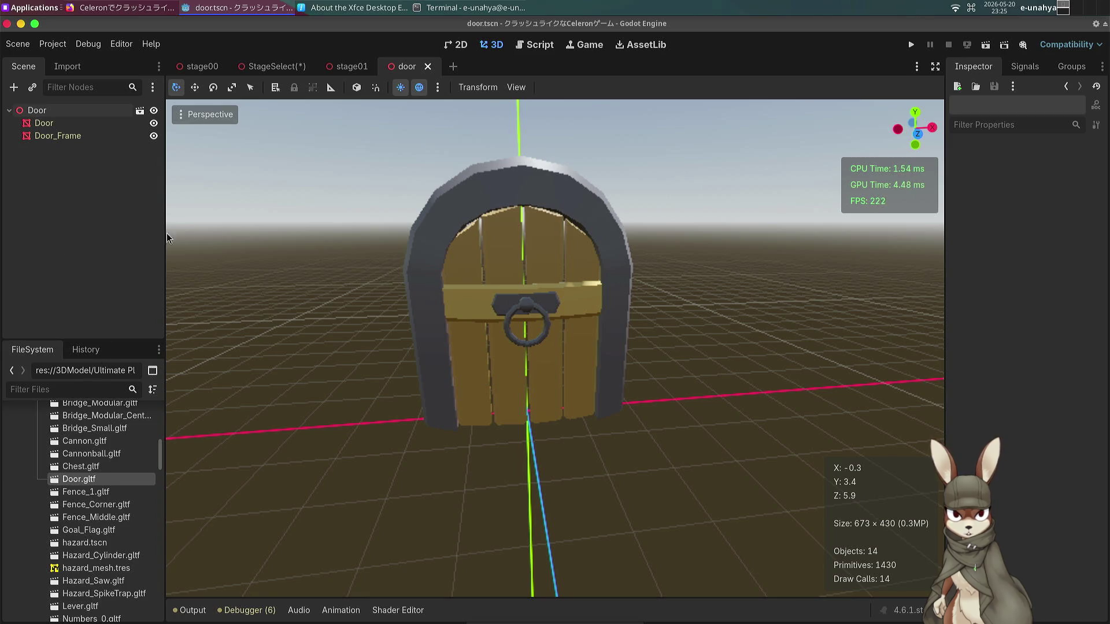
Delete the Door2 node from StageSelect and save the scene.
left_click(272, 66)
key("ctrl+s")
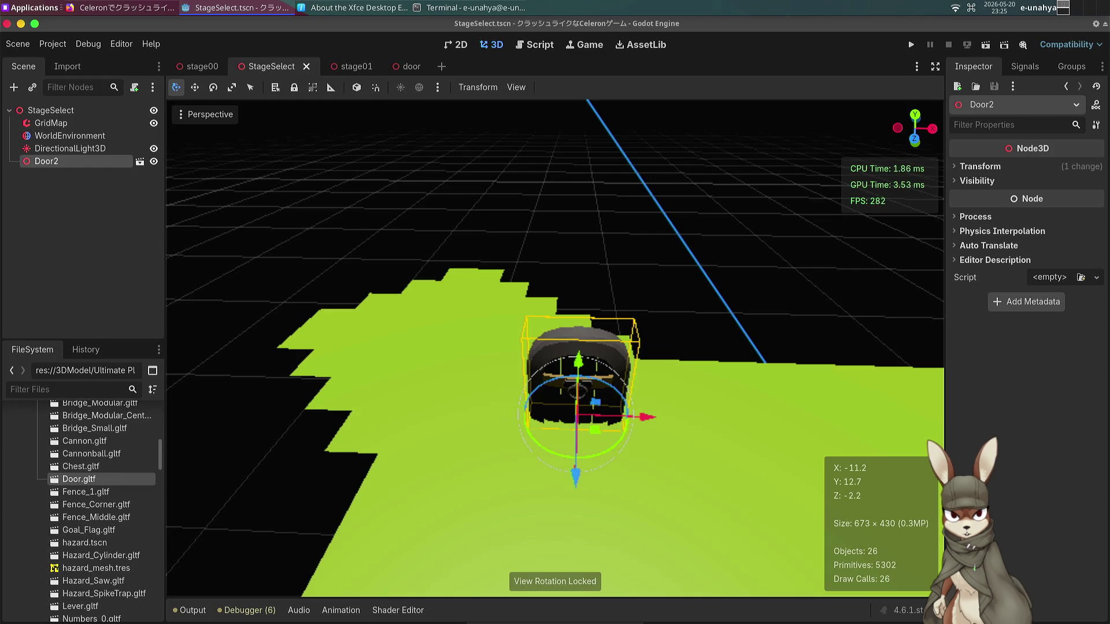
key("Delete")
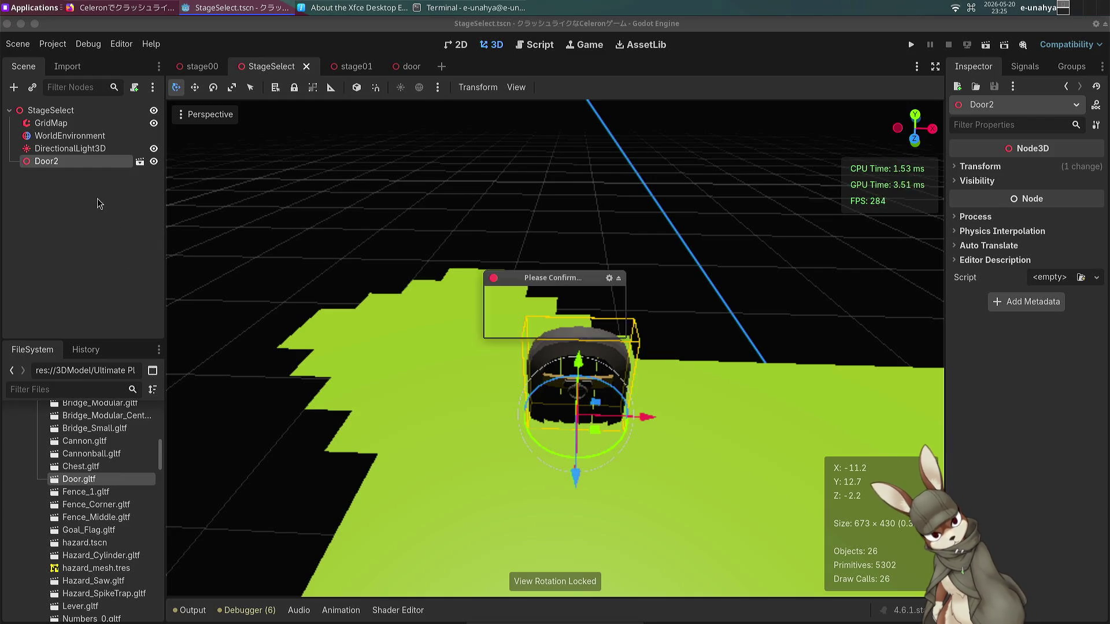
key("Return")
key("ctrl+s")
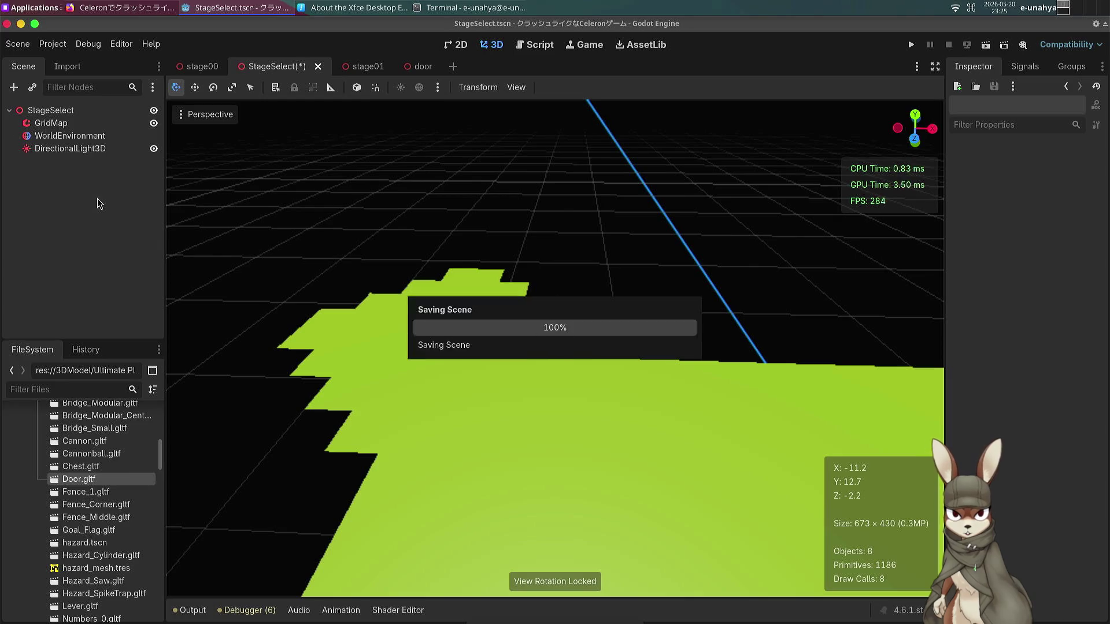
Return to the door scene and open todo.txt from the FileSystem dock.
left_click(410, 67)
scroll(555, 347, "up", 5)
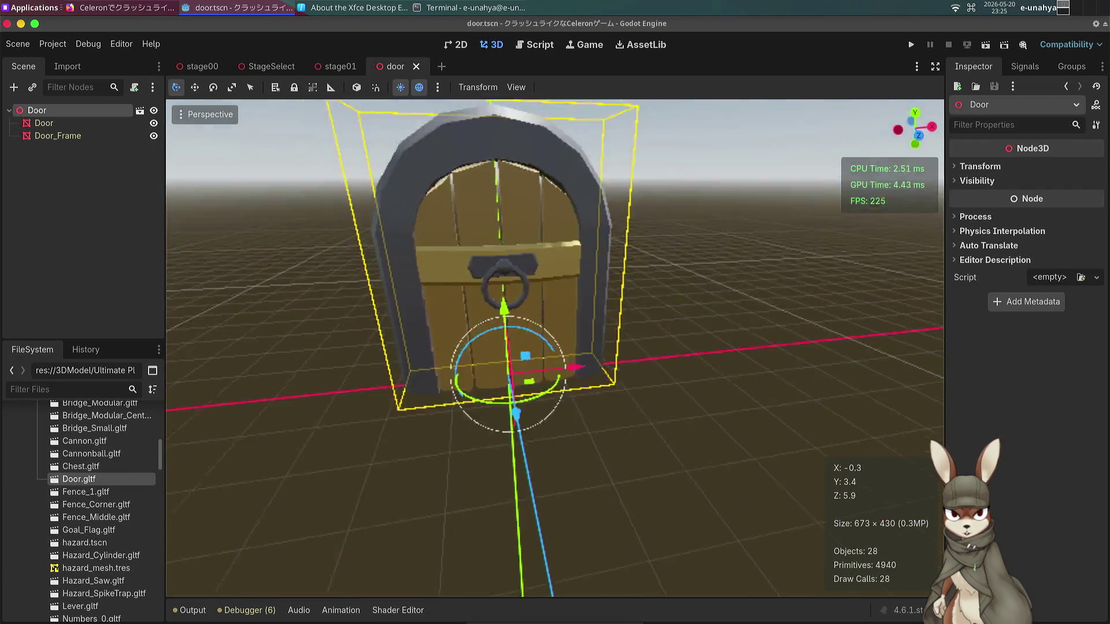
scroll(555, 347, "down", 5)
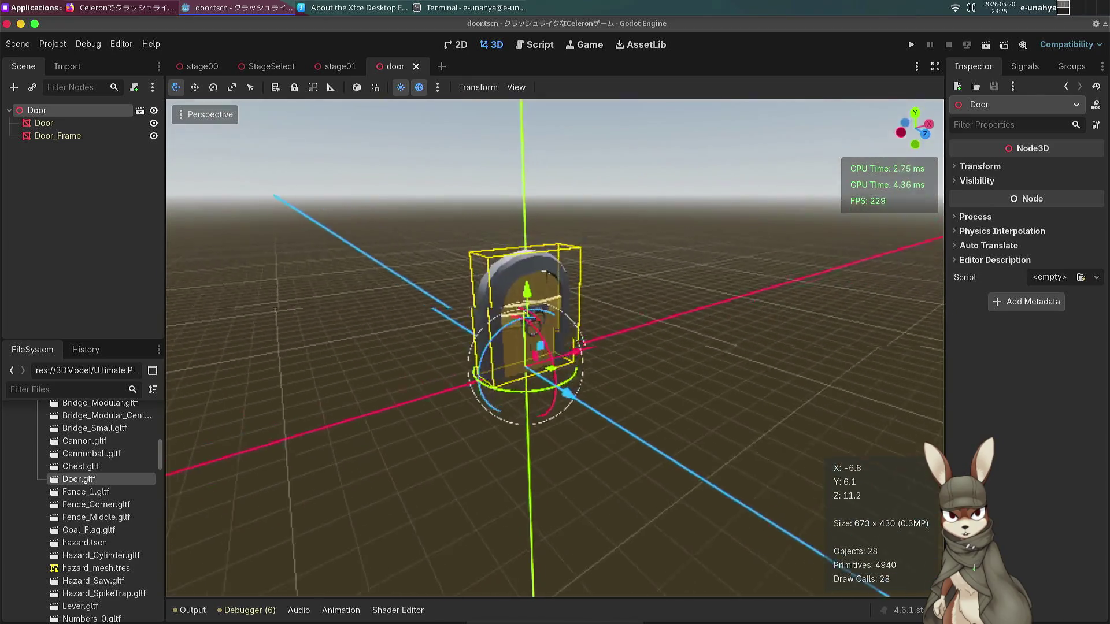
scroll(555, 347, "up", 5)
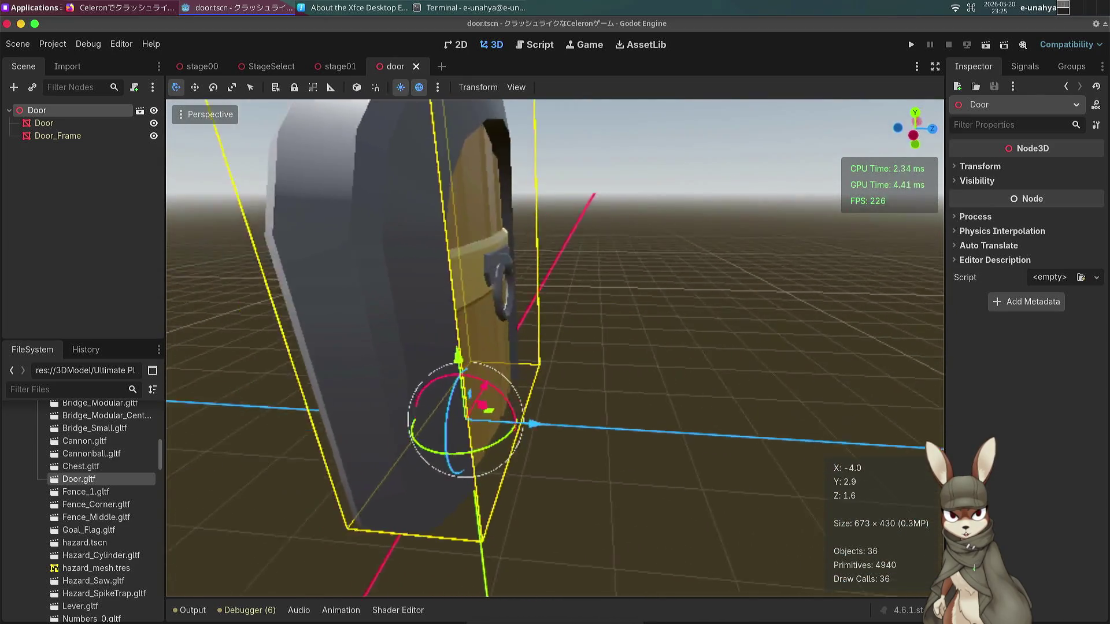
scroll(555, 347, "down", 5)
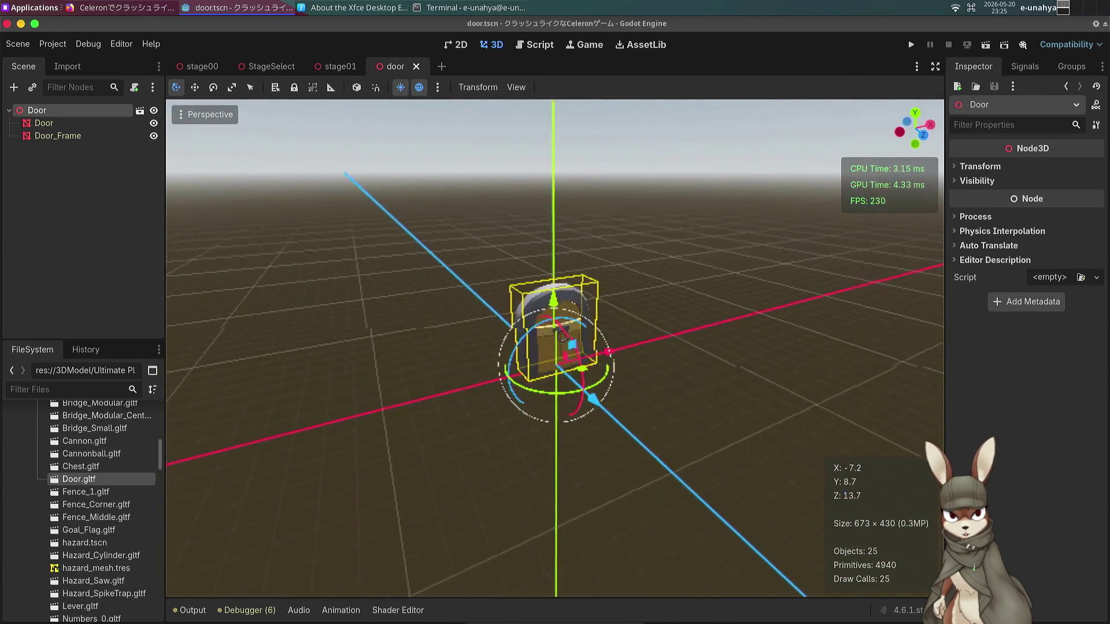
scroll(437, 259, "up", 5)
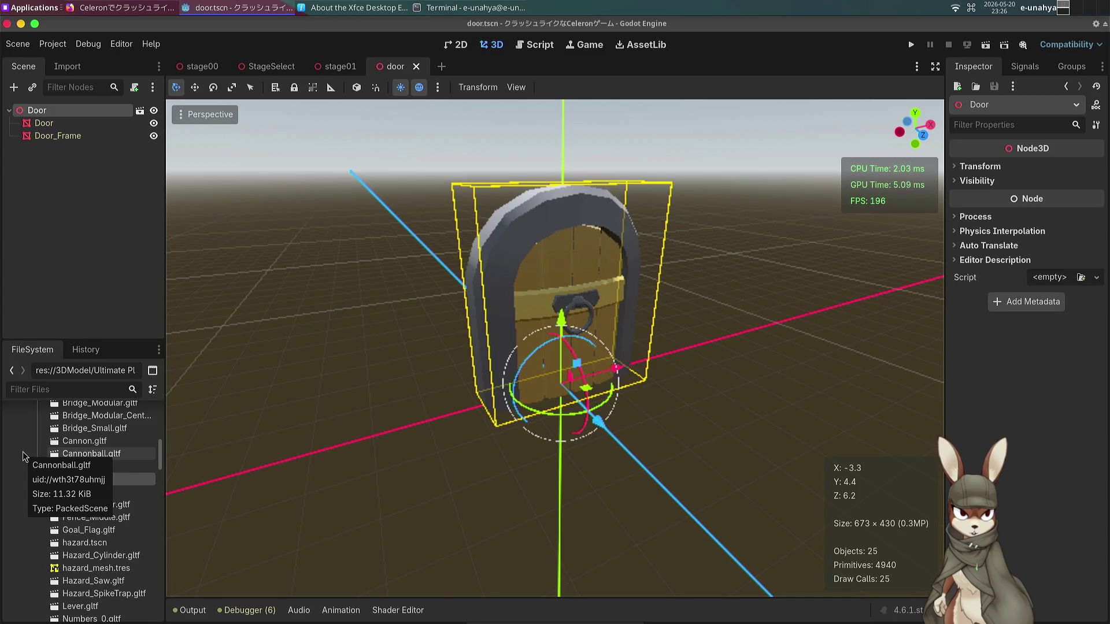
scroll(23, 457, "down", 10)
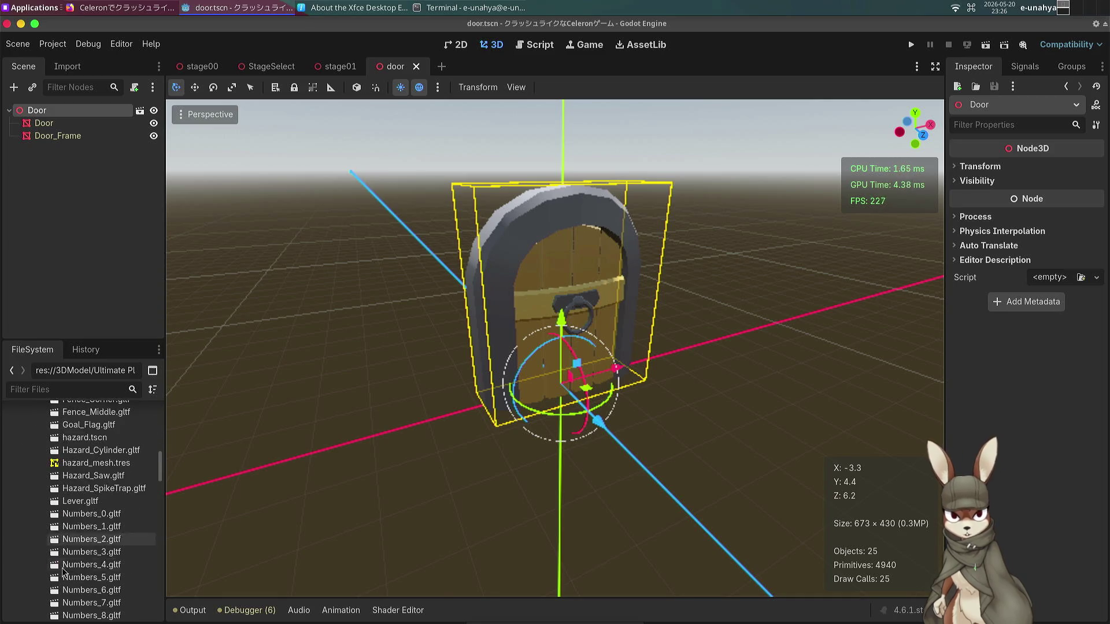
scroll(92, 587, "down", 15)
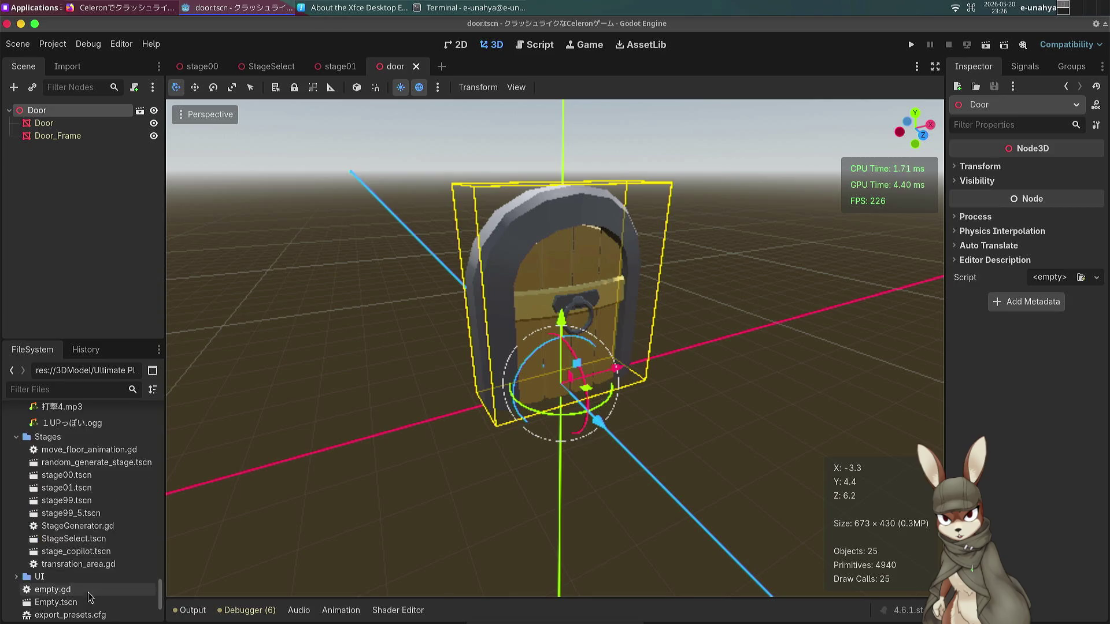
double_click(84, 589)
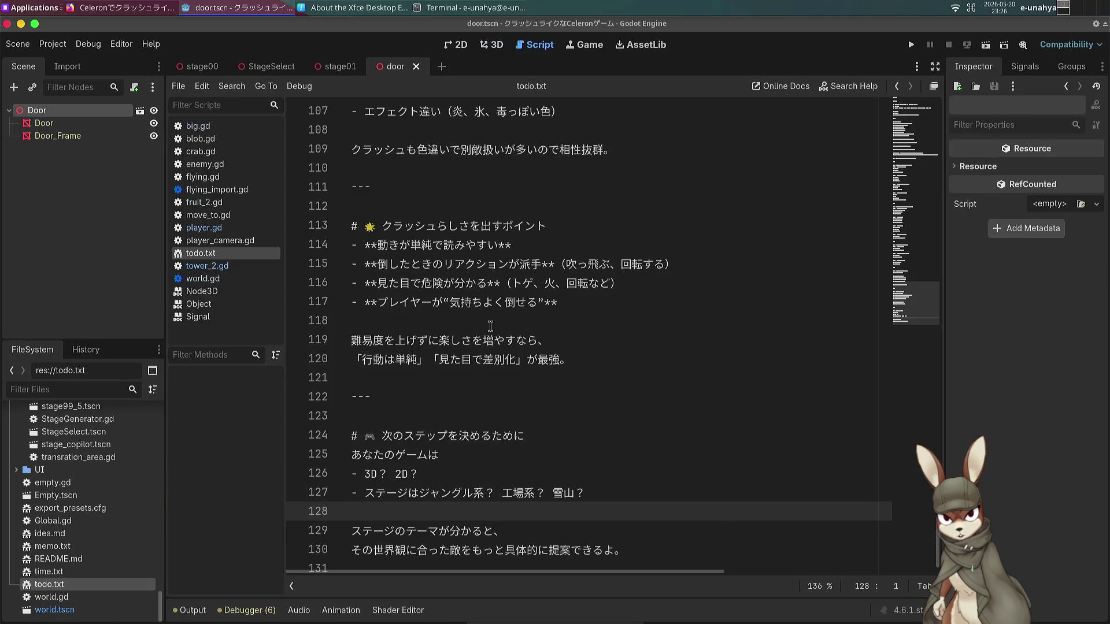
Place the caret at the end of the last TODO item in todo.txt.
left_click(550, 399)
left_click(575, 425)
left_click(610, 461)
left_click(635, 516)
scroll(635, 515, "up", 6)
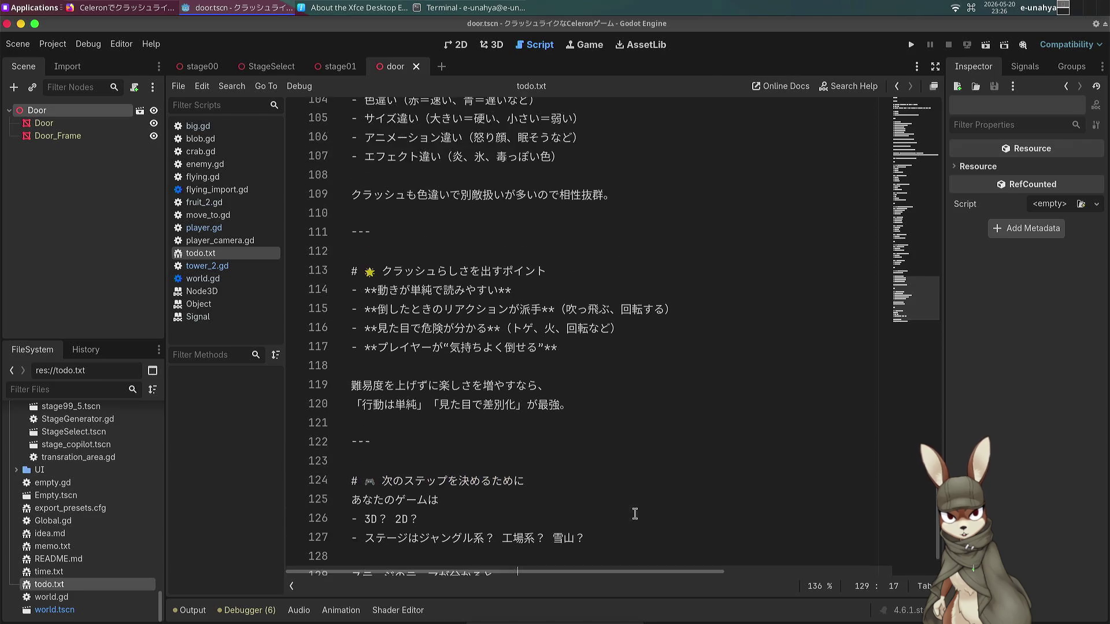
scroll(635, 517, "up", 20)
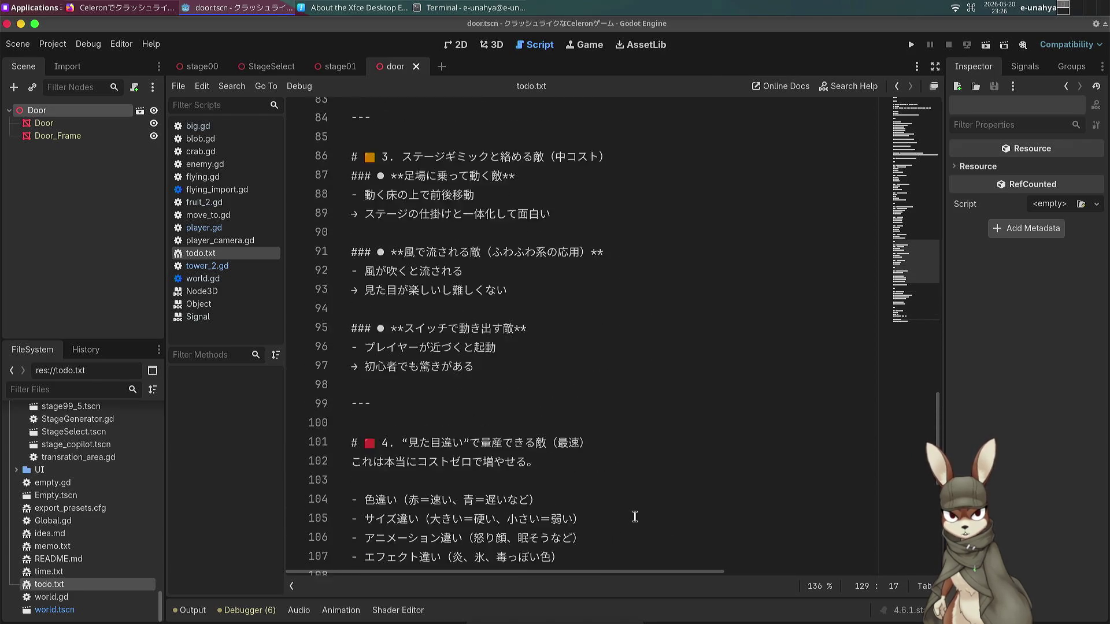
scroll(635, 501, "up", 7)
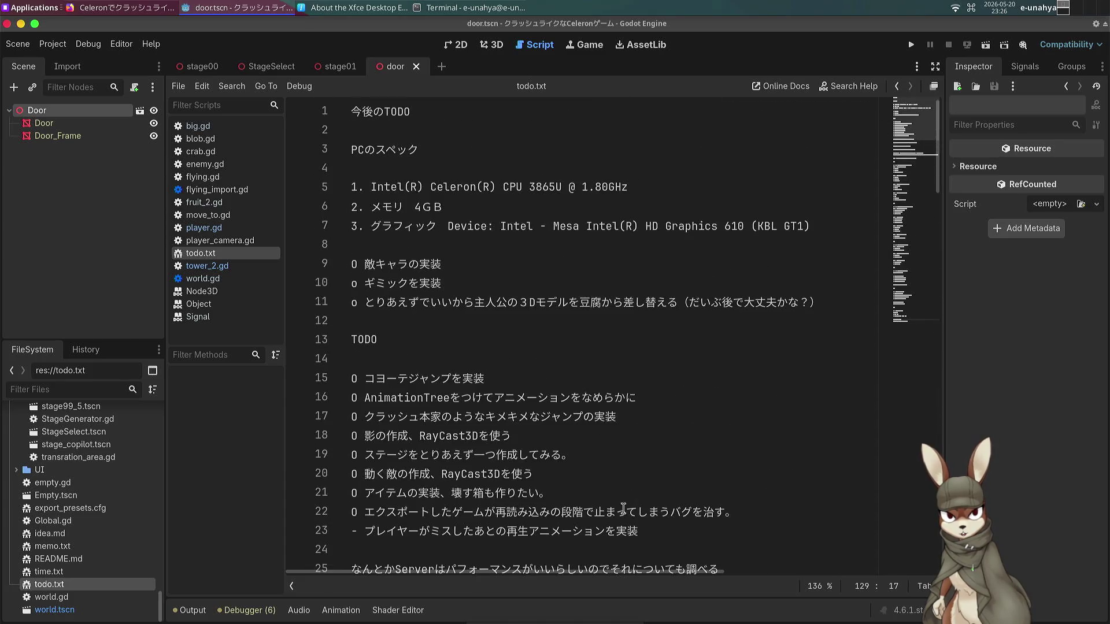
scroll(607, 418, "down", 2)
left_click(651, 418)
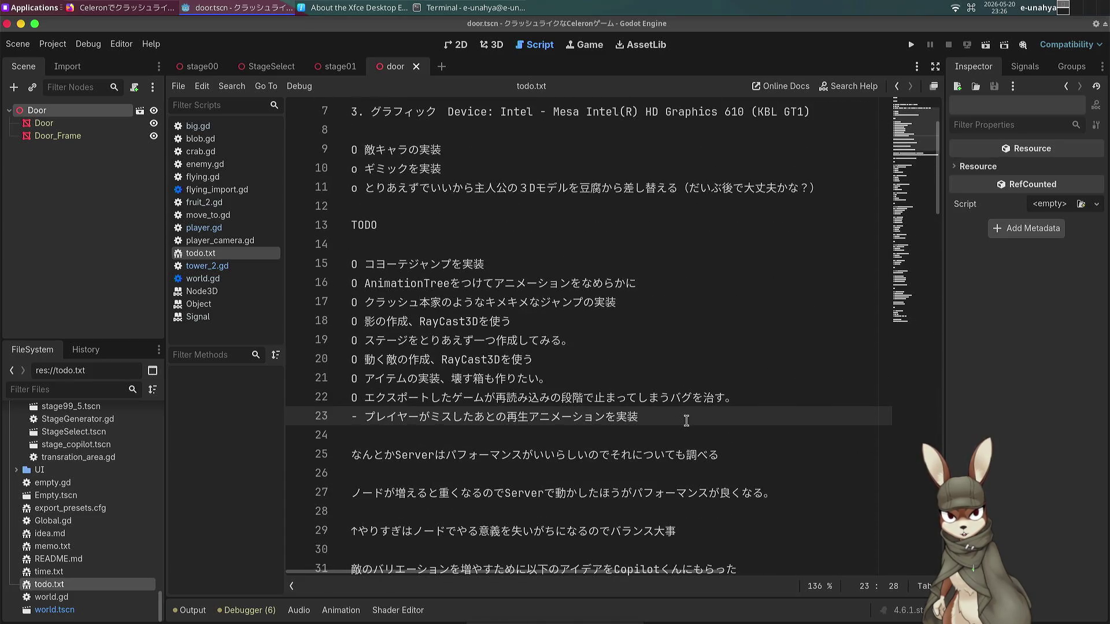
Start a new line 24 reading 'ステージセレクトの'.
key("Return")
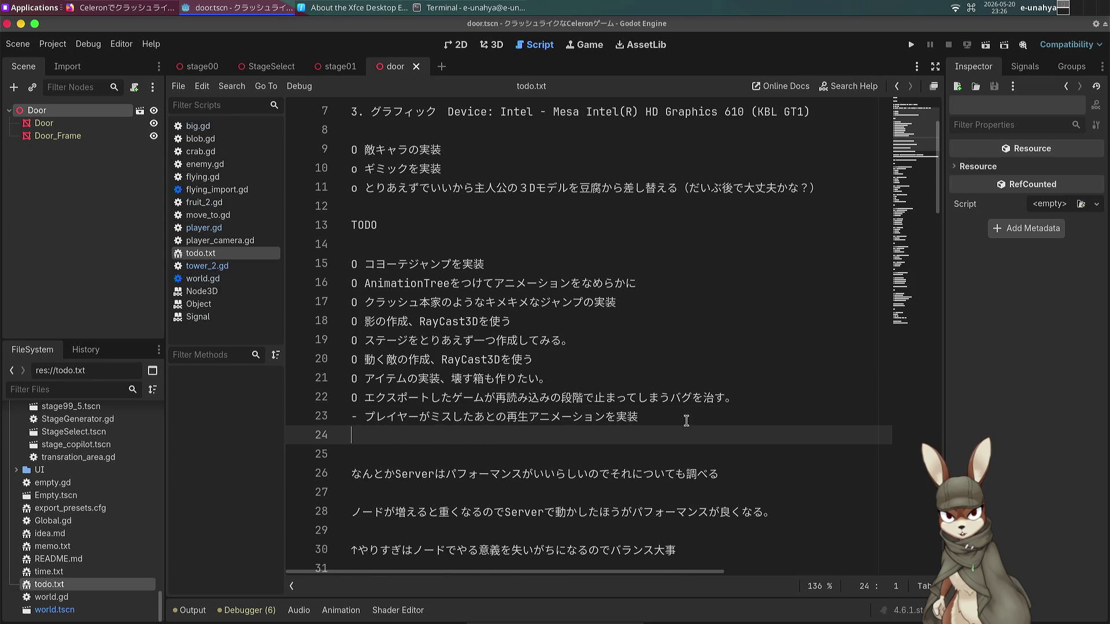
type("-すてーじせれく")
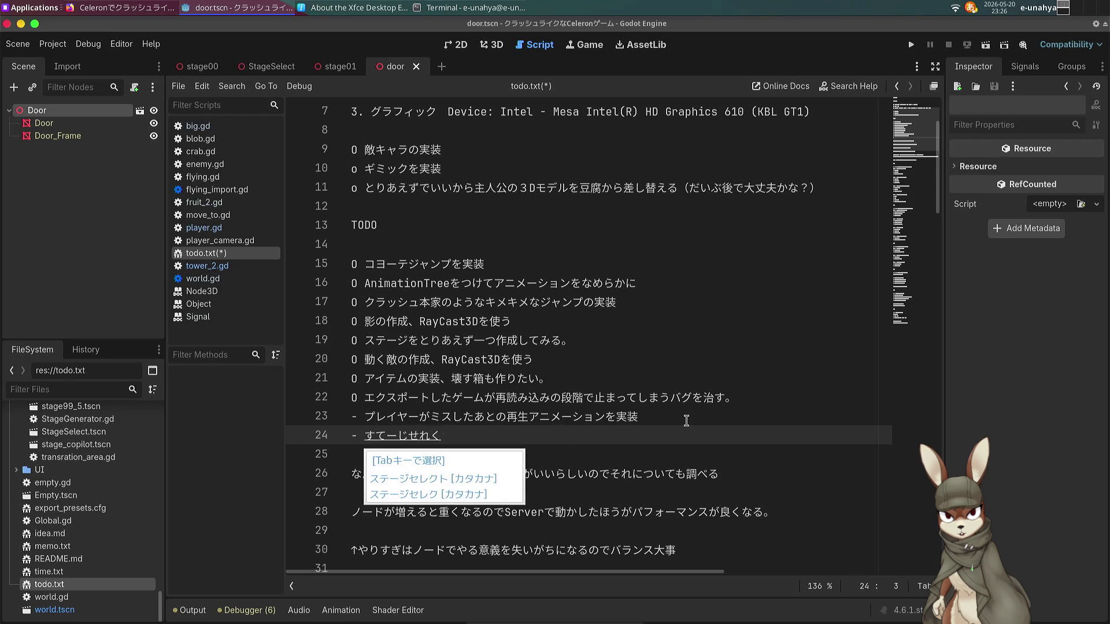
key("BackSpace")
key("BackSpace")
key("BackSpace")
type("スピン")
key("BackSpace")
key("BackSpace")
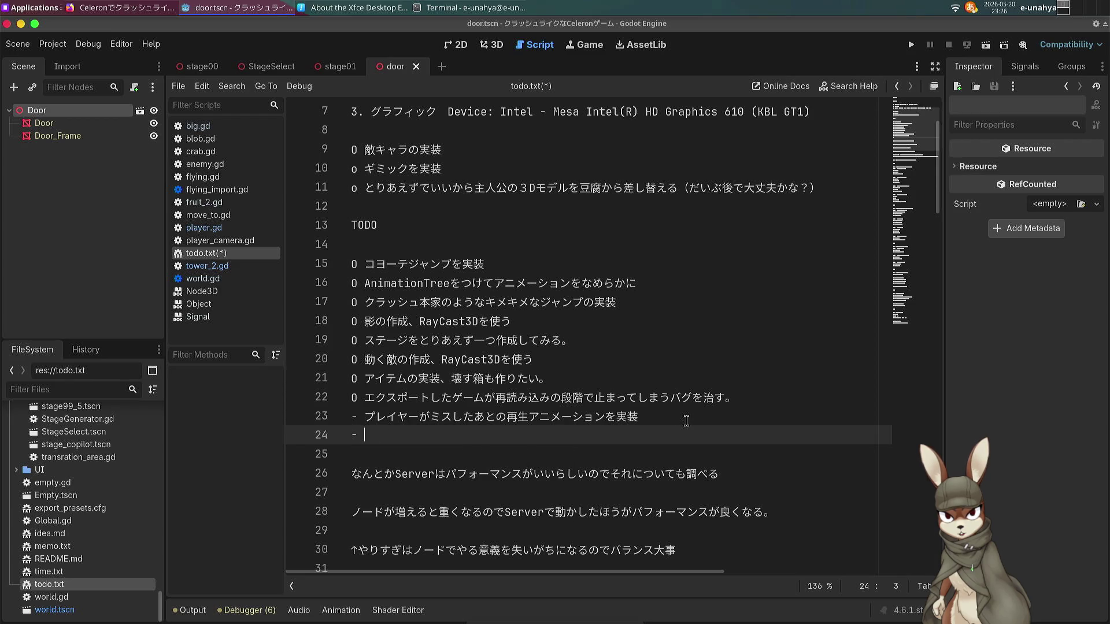
type("すてーじ")
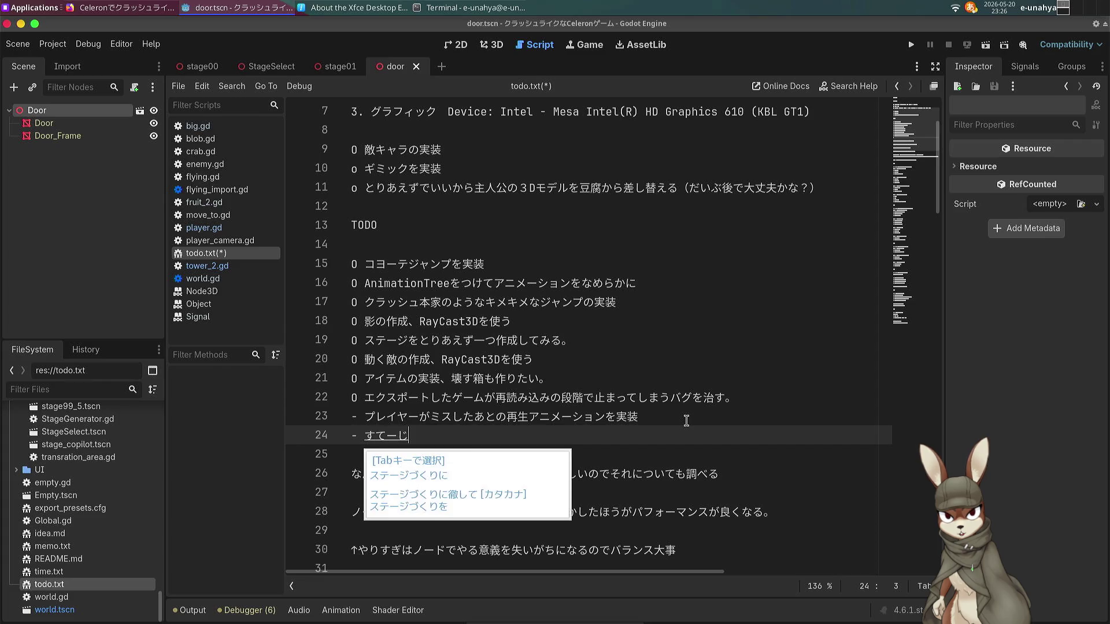
type("せれくとの")
key("space")
key("Return")
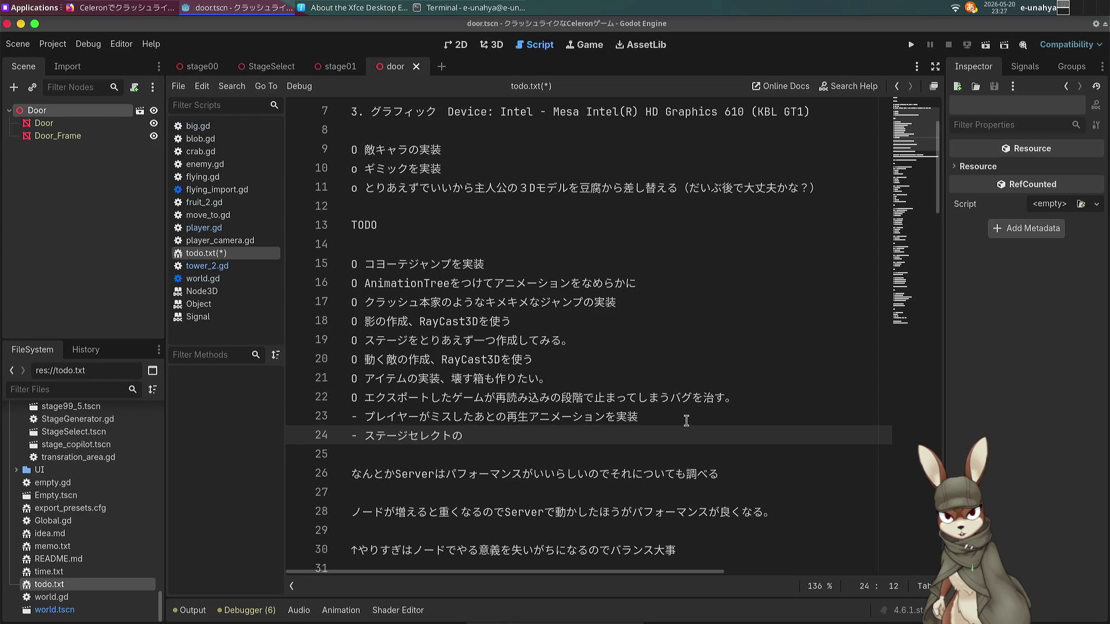
type("ステージセレクトの")
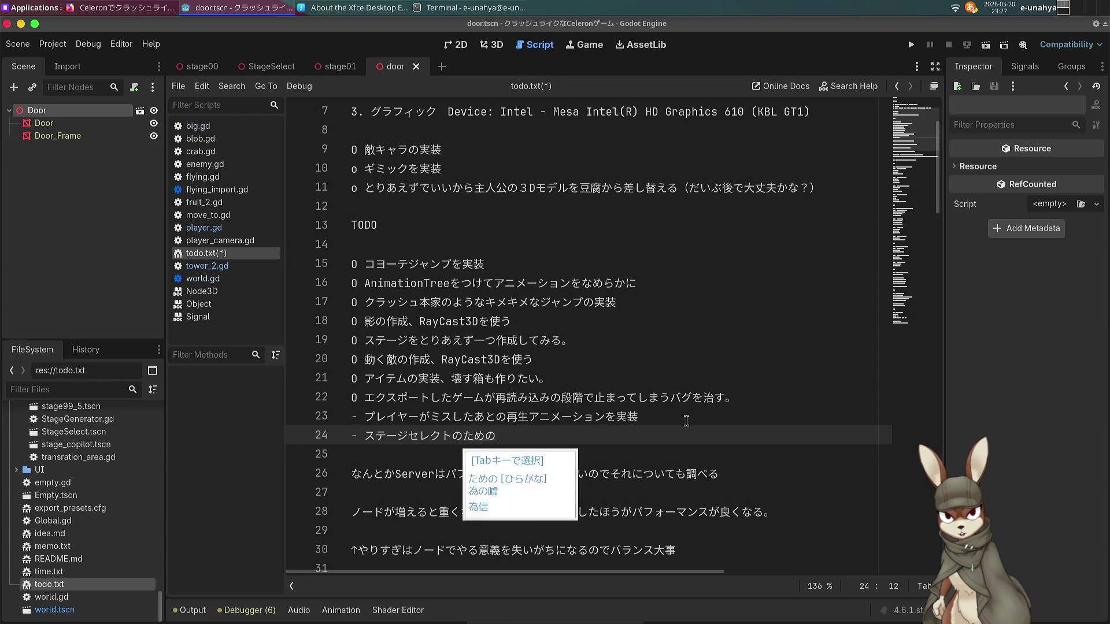
key("Return")
Erase line 24 back to just the dash; the Application Finder pops up.
key("BackSpace")
key("BackSpace")
key("BackSpace")
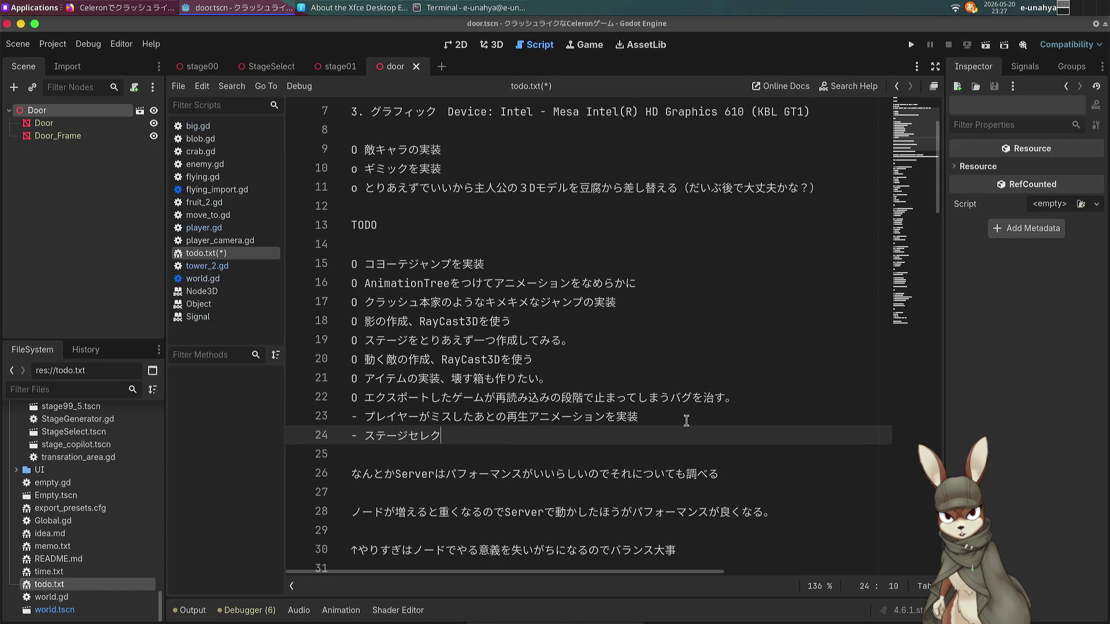
key("BackSpace")
key("alt+F3")
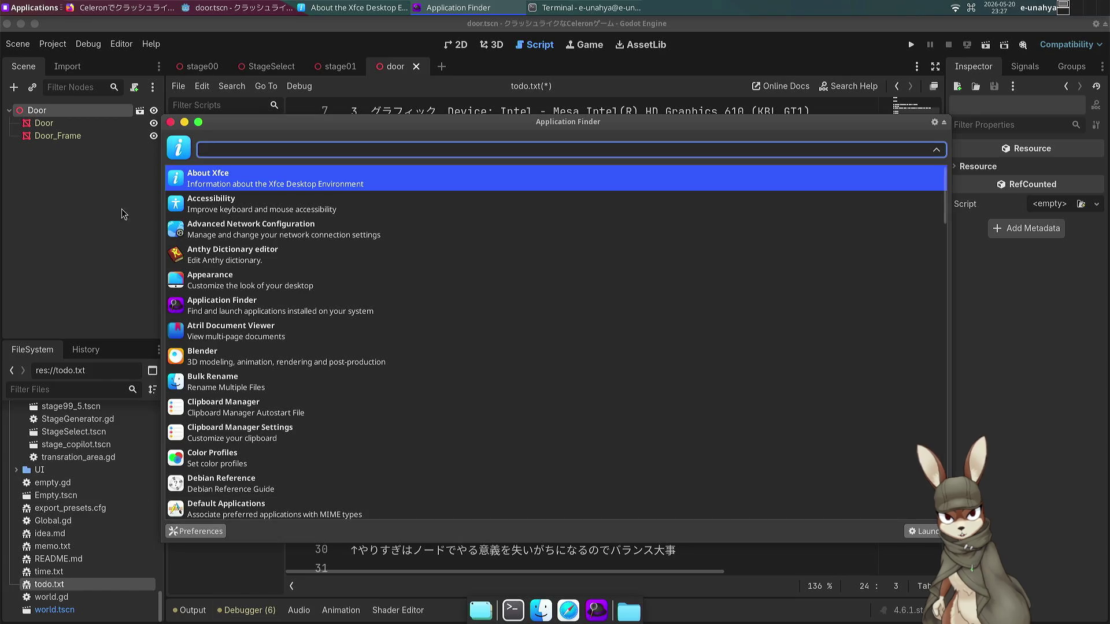
Close the Application Finder and toggle the Mozc input method to Japanese.
left_click(171, 122)
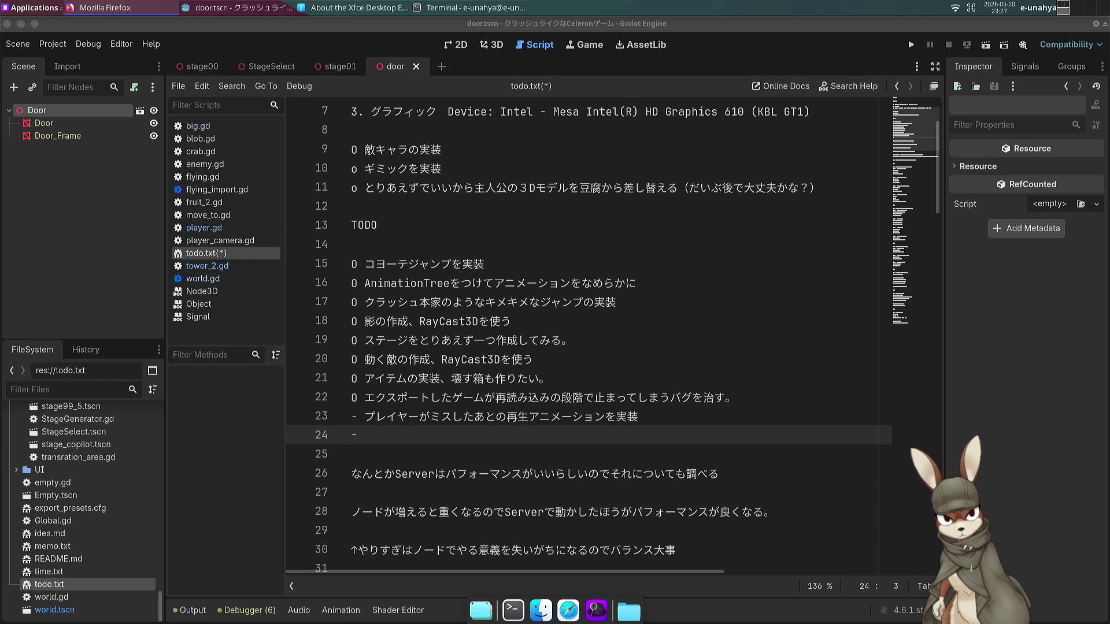
key("ctrl+space")
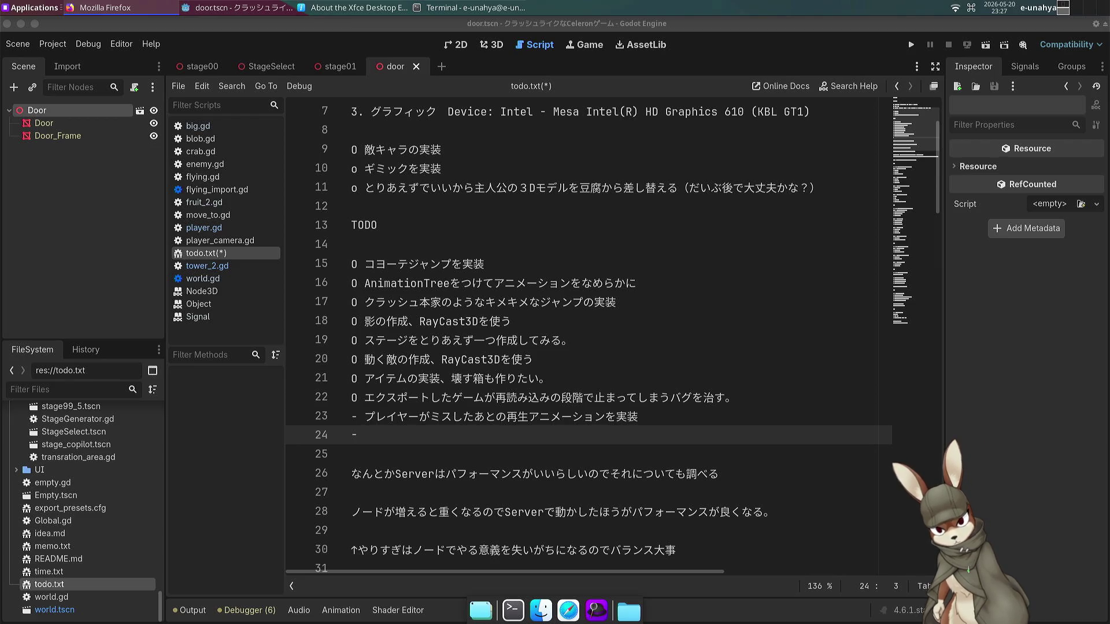
Add line 24 'ステージセレクトのためのドアを実装（そこに入ってステージへ遷移するイメージ）' to todo.txt and save.
left_click(456, 437)
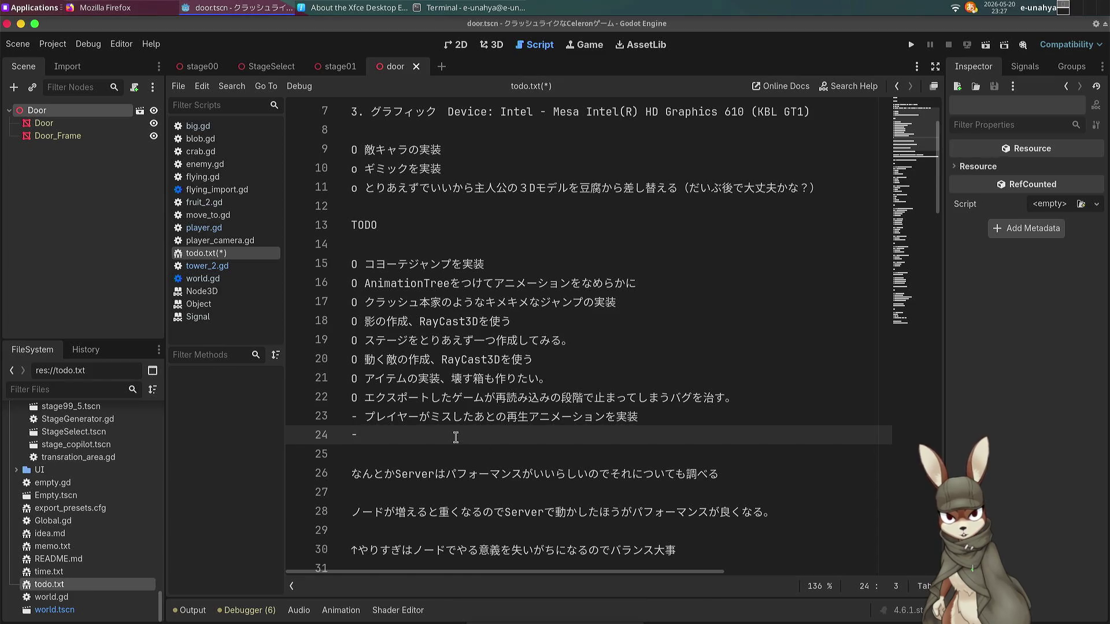
type("ステージセレクトのためのドアを実装（そこに入ってステージへ遷移するイメージ）")
key("Return")
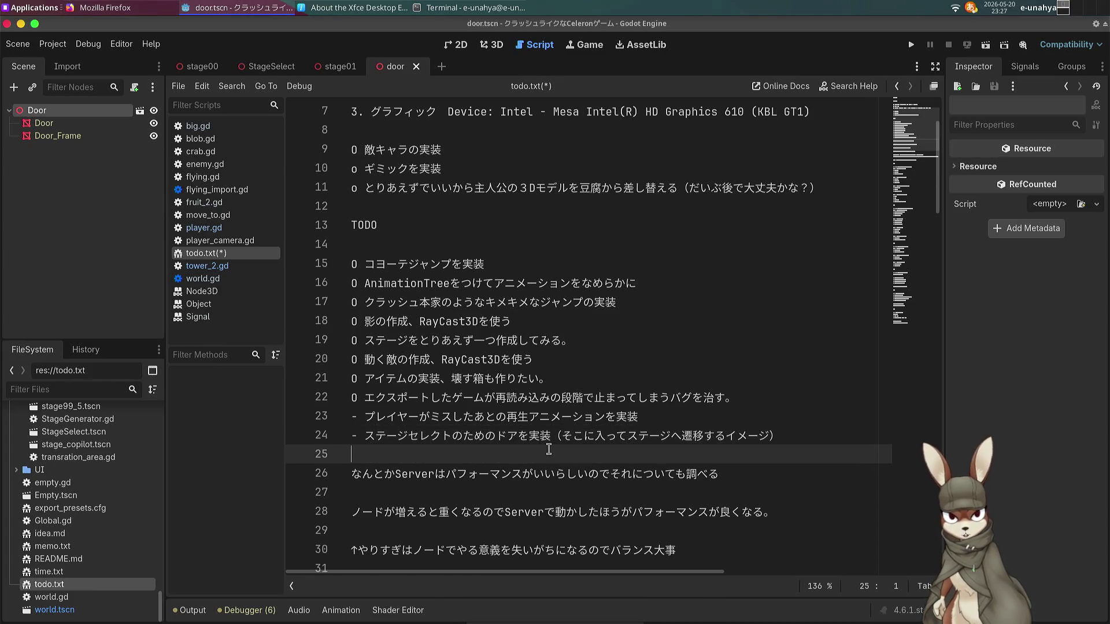
key("ctrl+s")
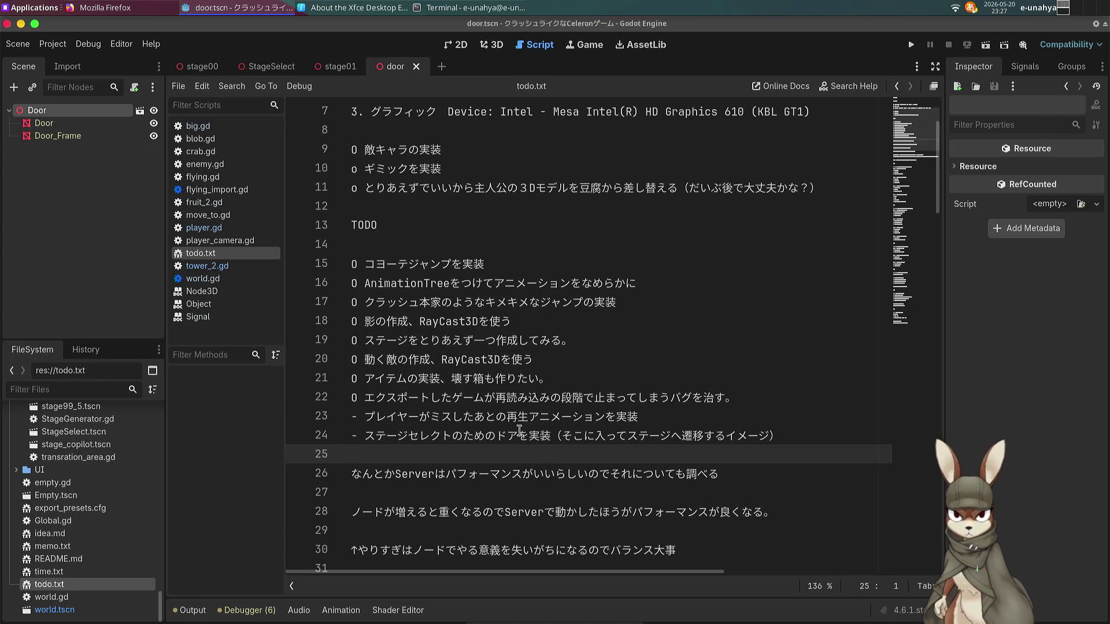
Scroll through todo.txt, place the cursor on empty line 14, then bring up the htop terminal.
scroll(518, 431, "up", 2)
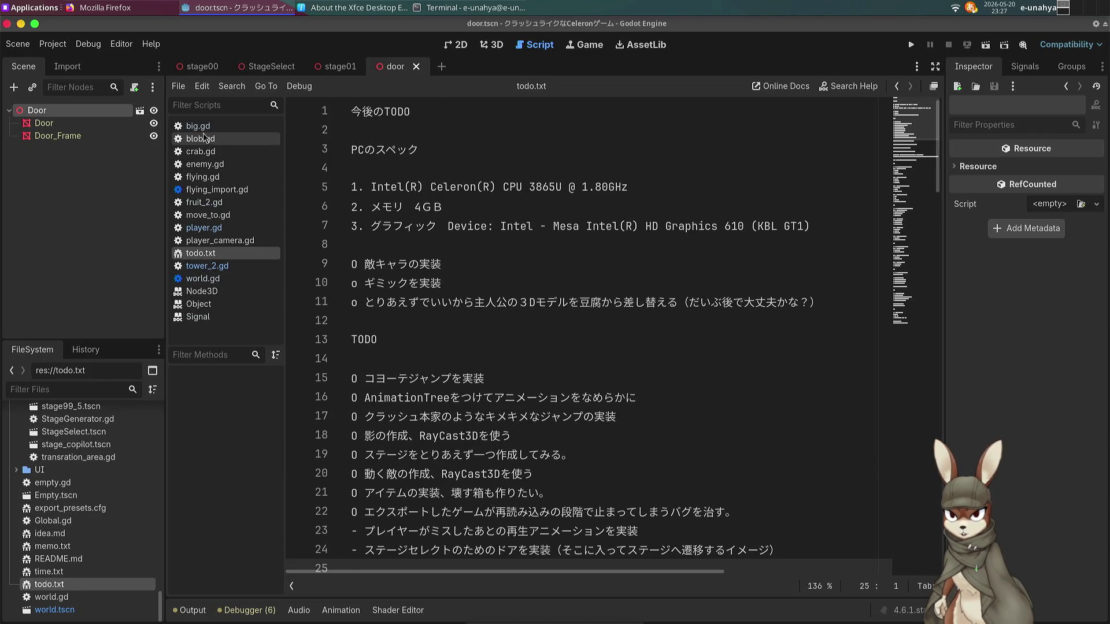
scroll(204, 136, "down", 4)
scroll(205, 127, "down", 6)
scroll(199, 142, "down", 5)
left_click(481, 352)
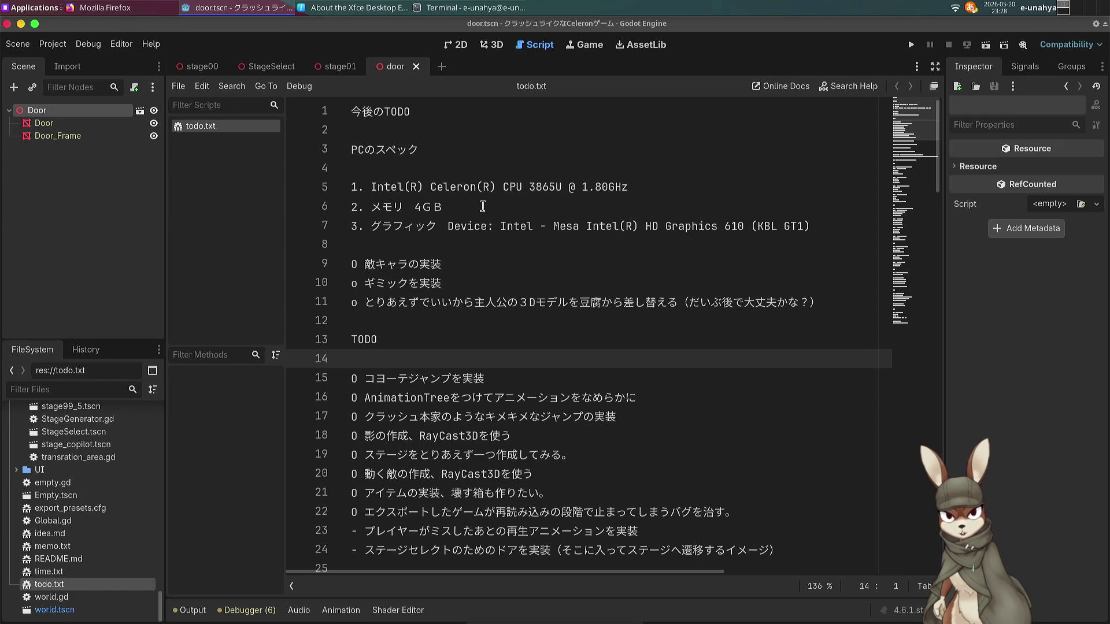
left_click(470, 7)
Quit htop and stage all project changes with 'git add .'.
left_click(401, 252)
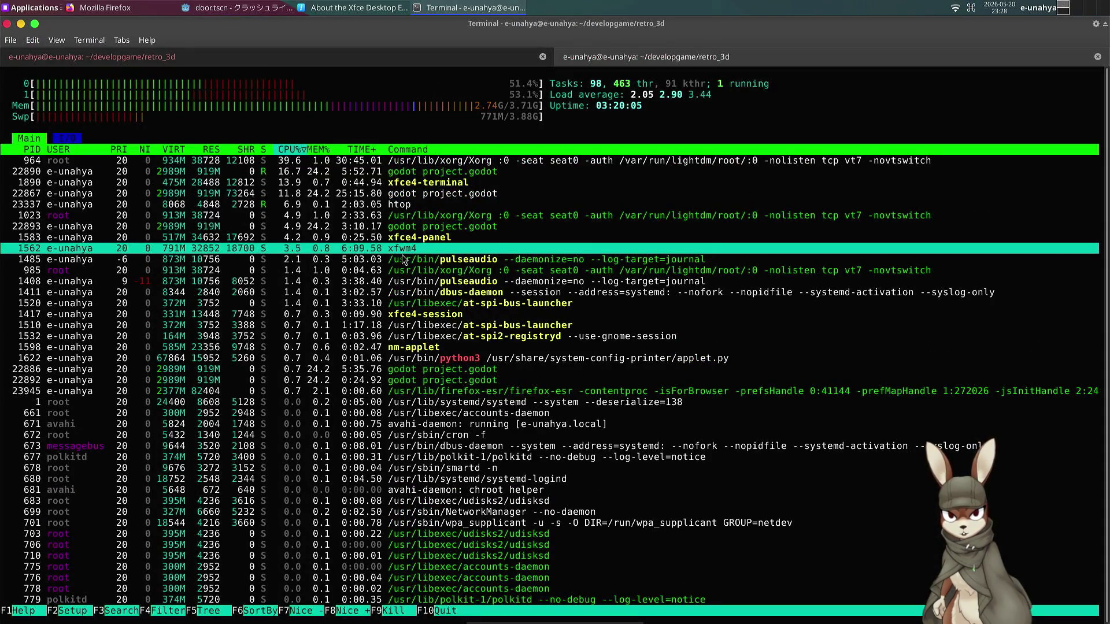
key("q")
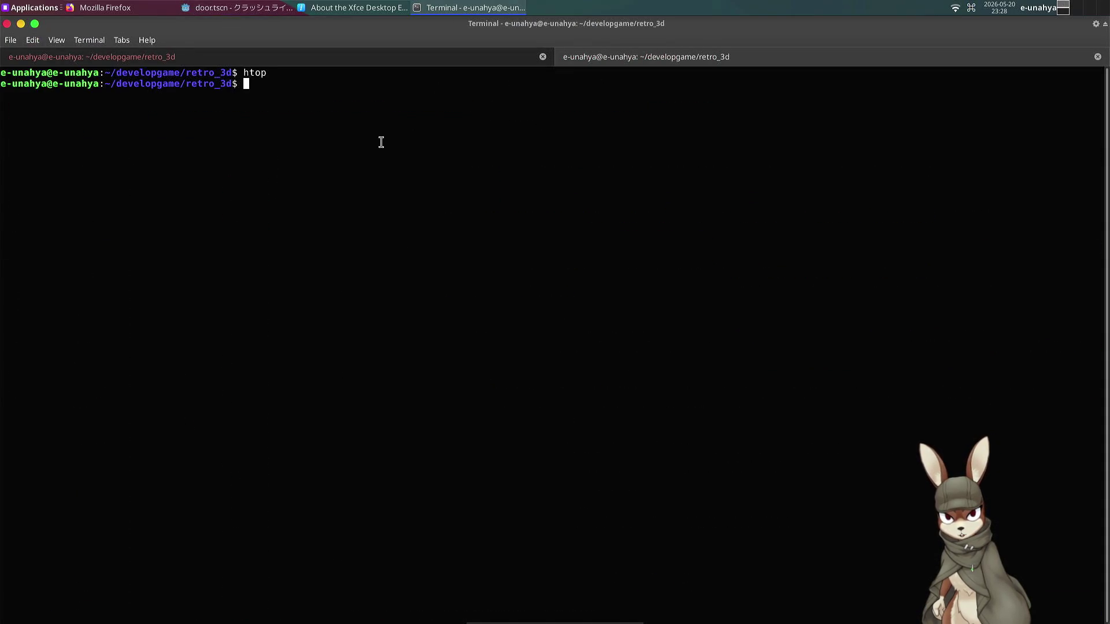
type("git add .")
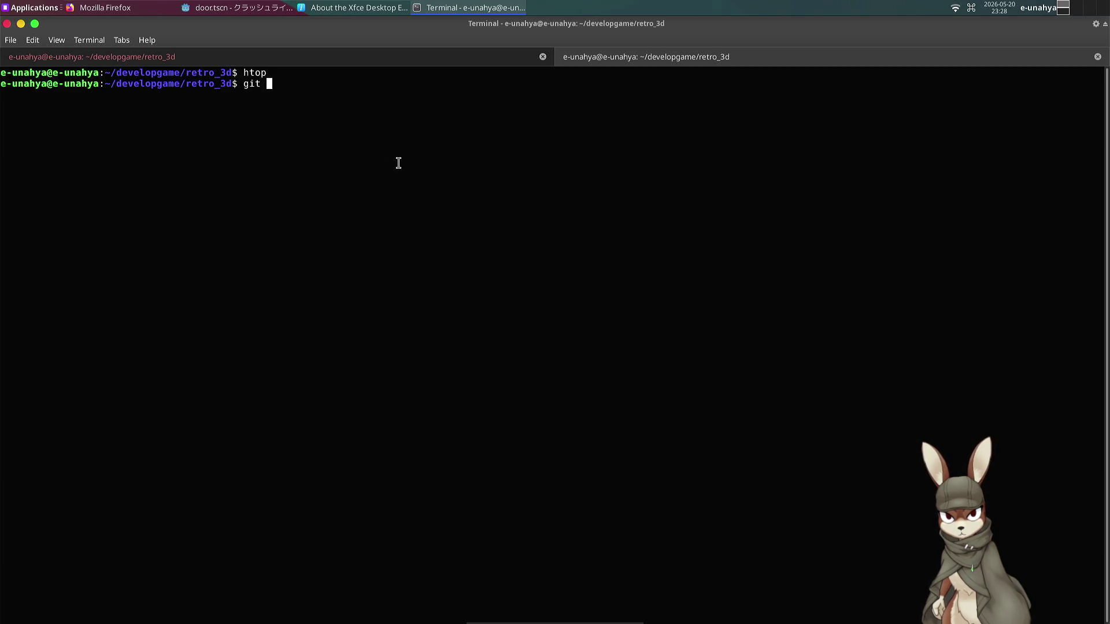
key("Return")
Start a 'git commit -m' command with empty quotes and Japanese input active inside them.
type("git commit -m")
key("ctrl+space")
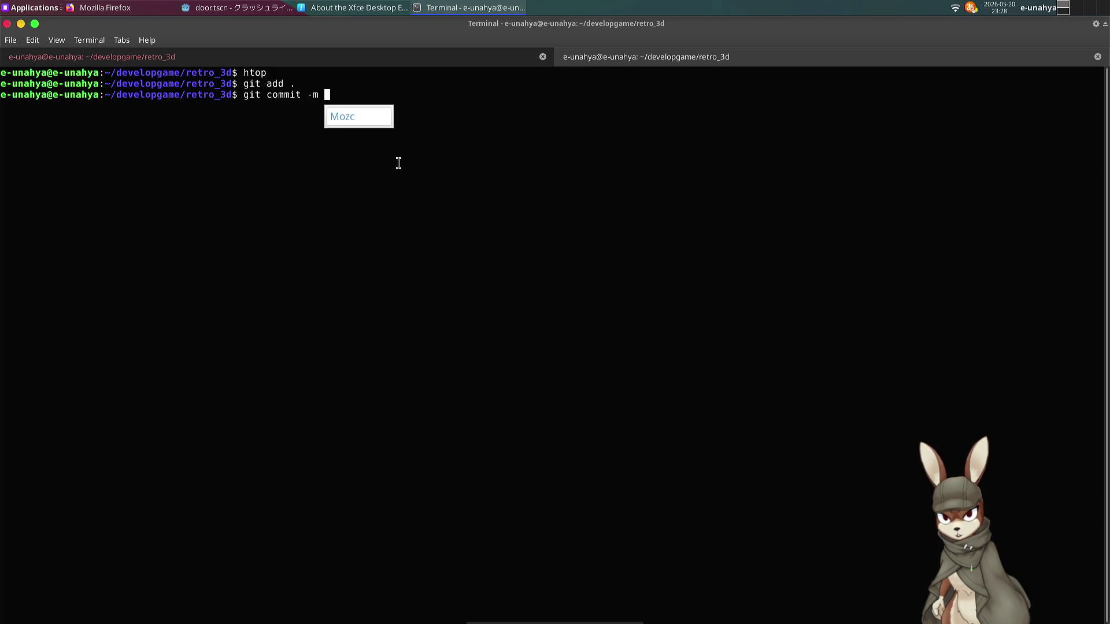
key("ctrl+space")
type("\"\"")
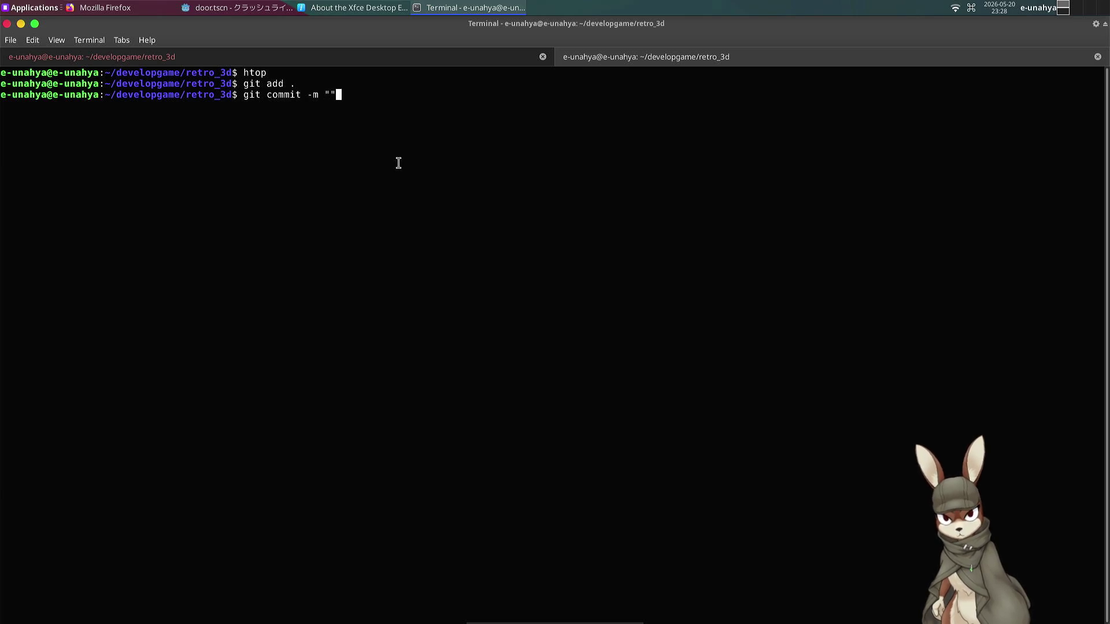
key("Left")
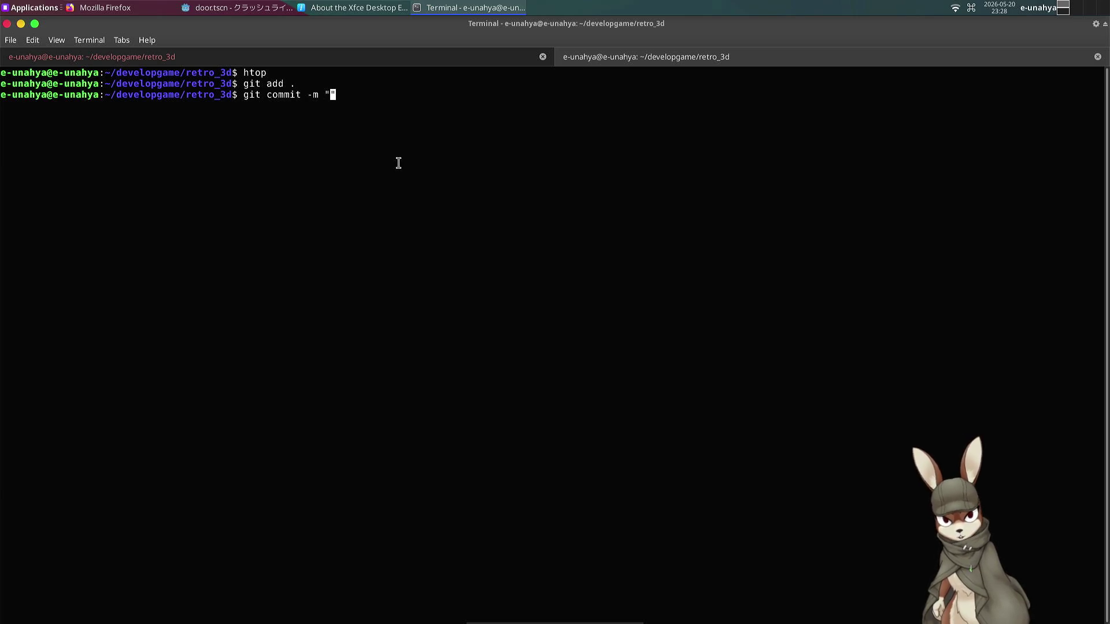
key("ctrl+space")
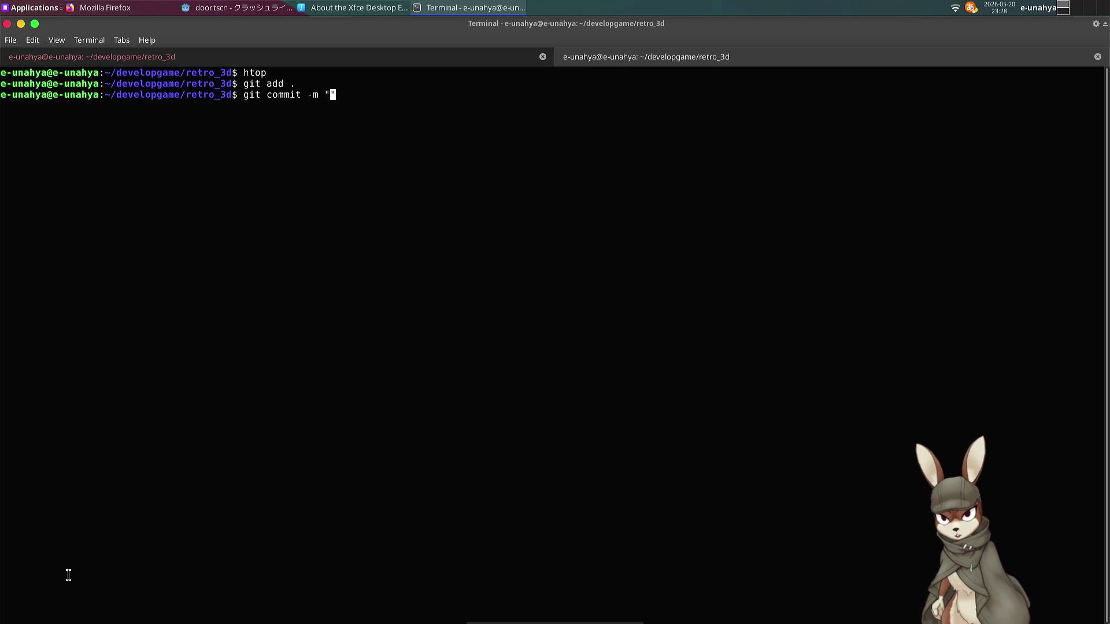
Type the first part of the commit message: 'ステージを1つ作成しステージを'.
type("ge-mu")
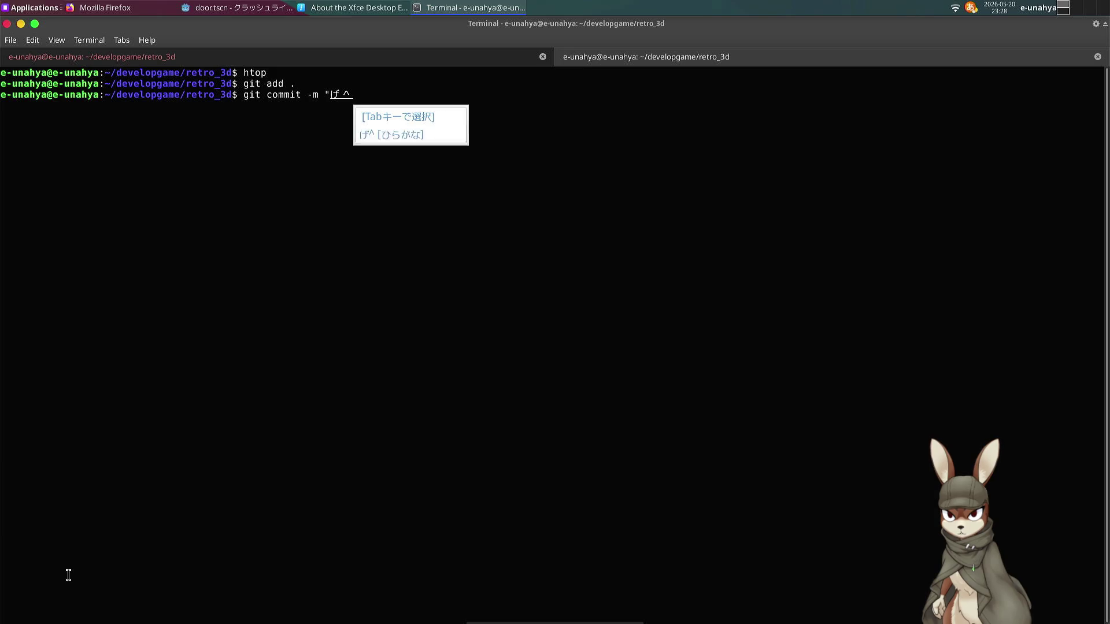
key("Tab")
key("Tab")
key("Return")
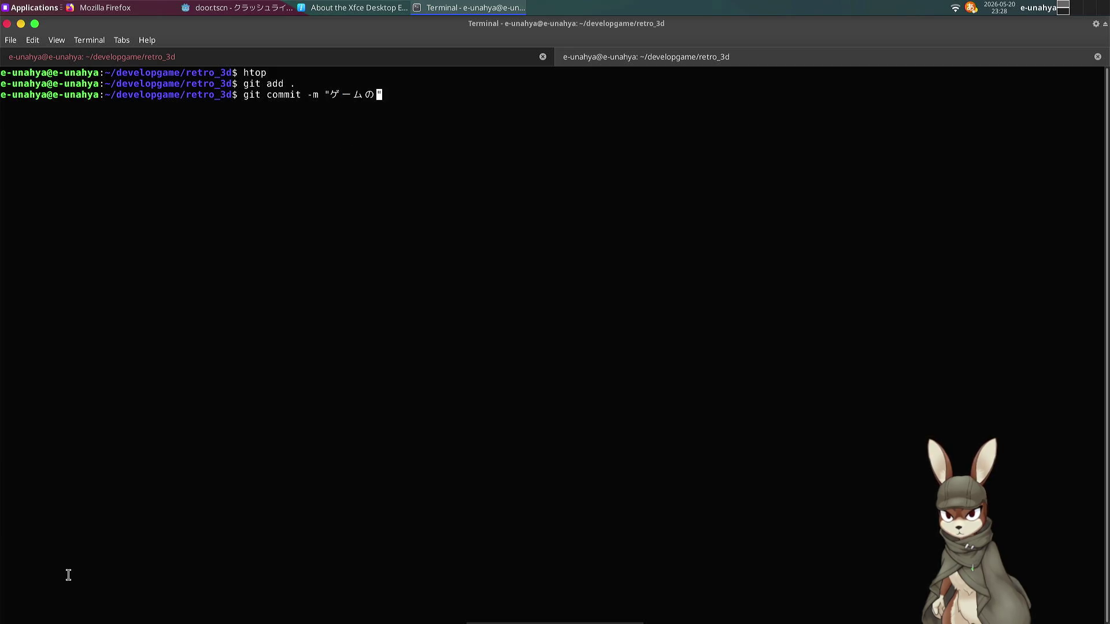
key("BackSpace")
key("BackSpace")
key("BackSpace")
type("sute-jiwo")
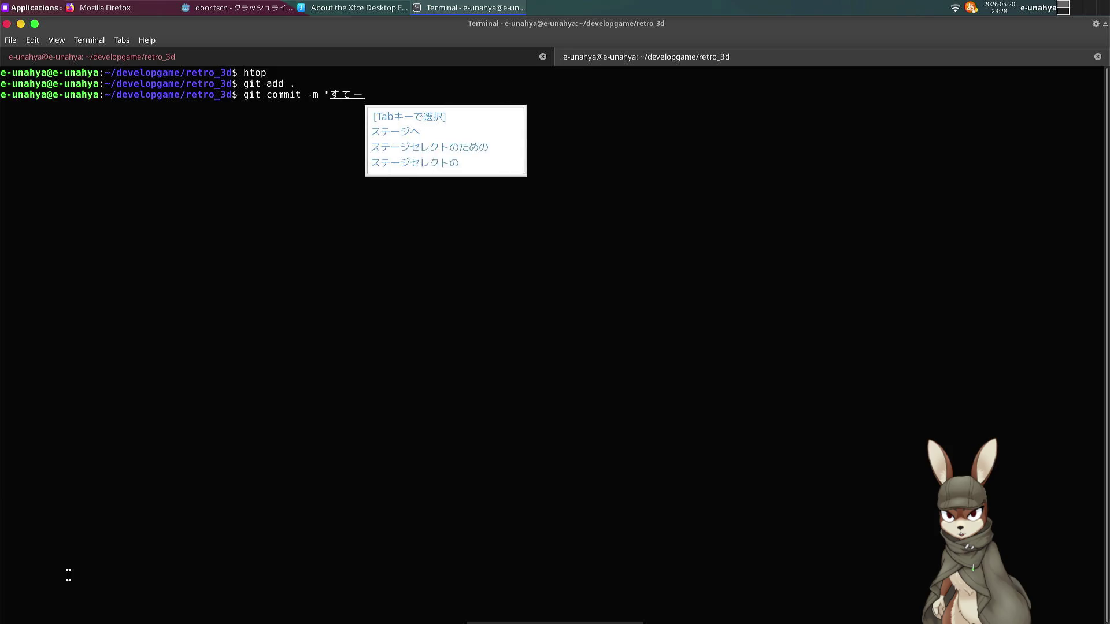
key("space")
key("Return")
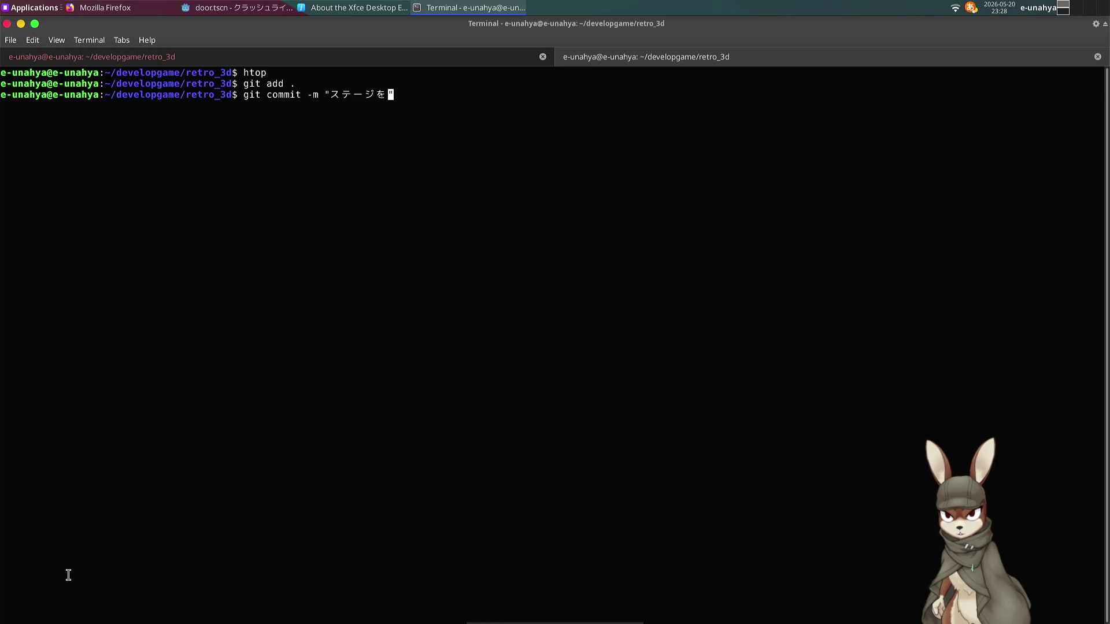
type("1tu")
key("space")
type("sakuseisi")
key("space")
type("sute-ji")
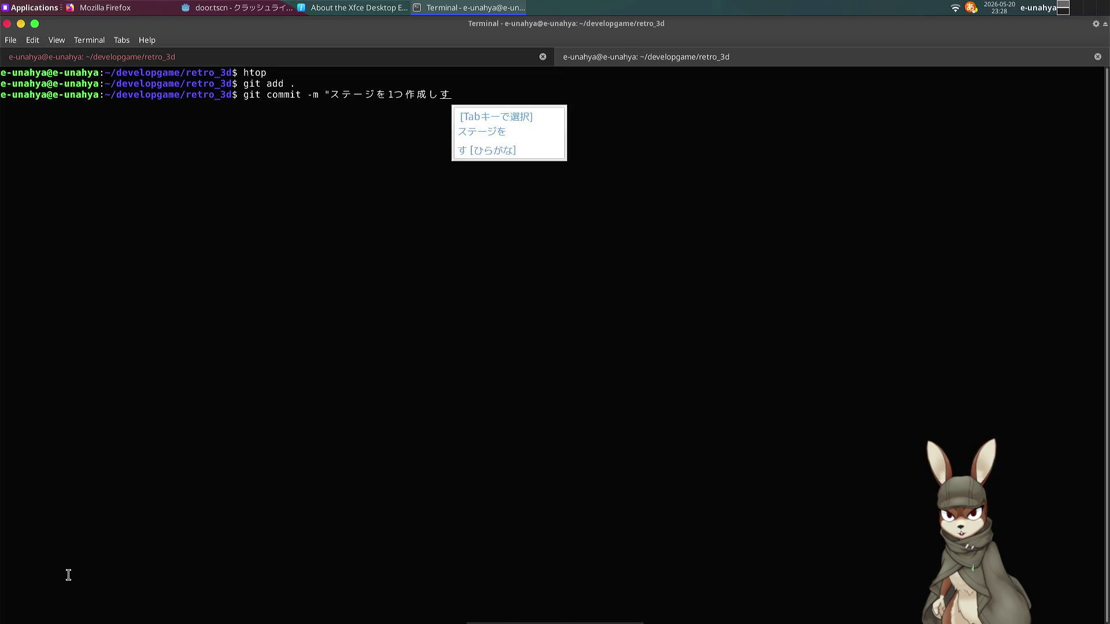
key("space")
type("]")
key("BackSpace")
type("wo")
key("Return")
Continue the commit message with 'もう一つざっくりしたのを作った後、'.
type("mou")
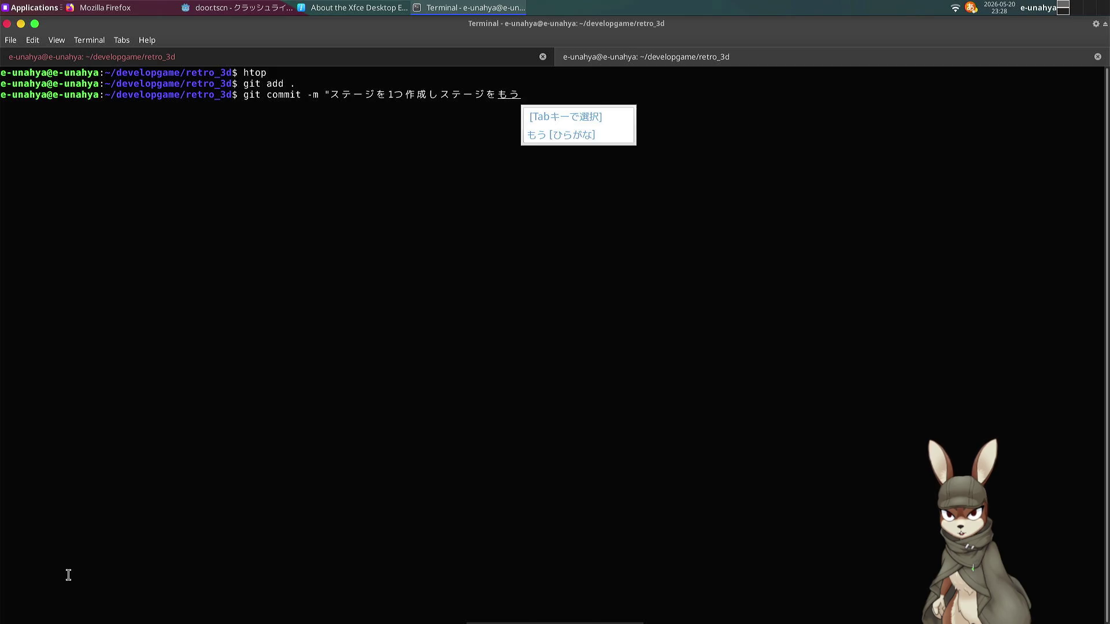
type("-tu")
key("Return")
type("zakk")
key("BackSpace")
key("BackSpace")
key("BackSpace")
type("zakkurisitanowo")
key("Return")
type("tutuku")
key("space")
type("tta")
key("Return")
type("\"ato")
key("space")
key("Return")
type(",")
key("Return")
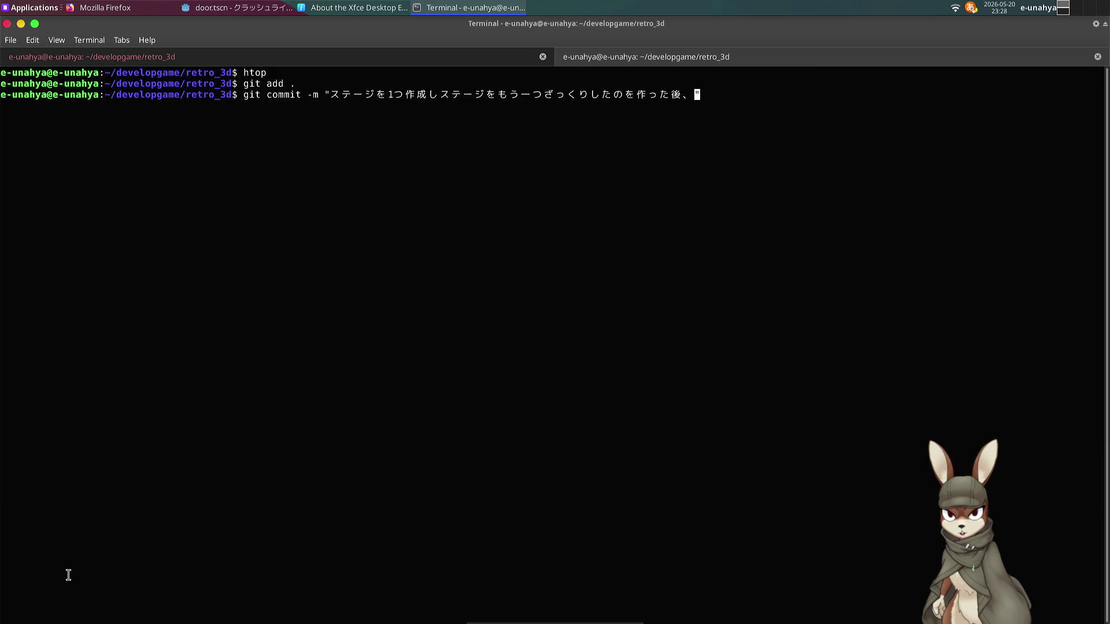
Finish the commit message with 'ステージセレクトのやつを作成'.
type("e")
key("BackSpace")
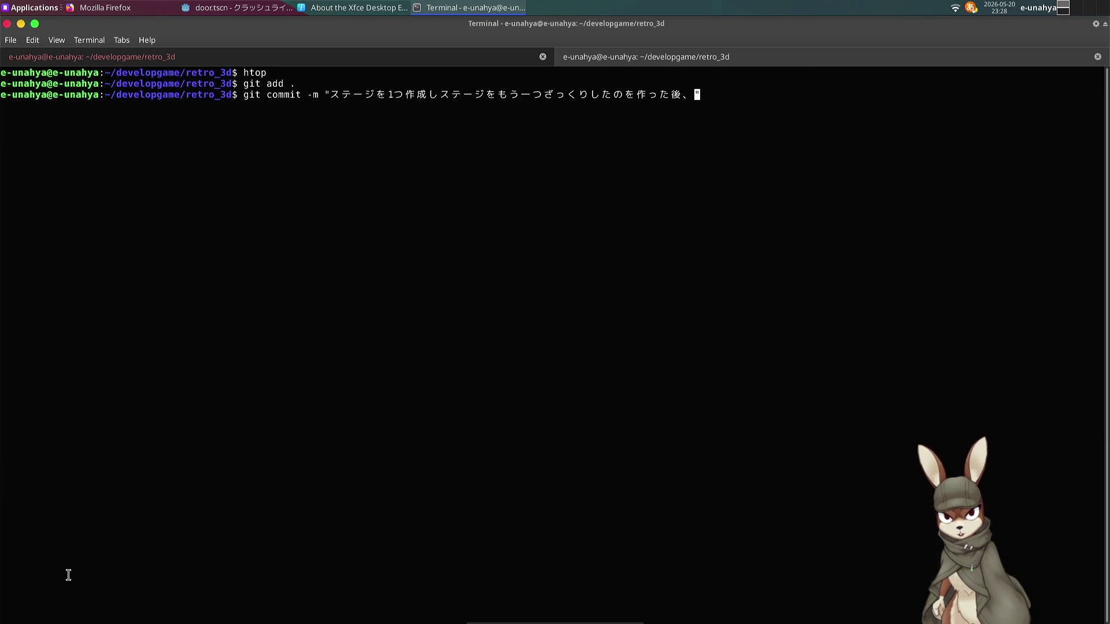
type("sute-ji")
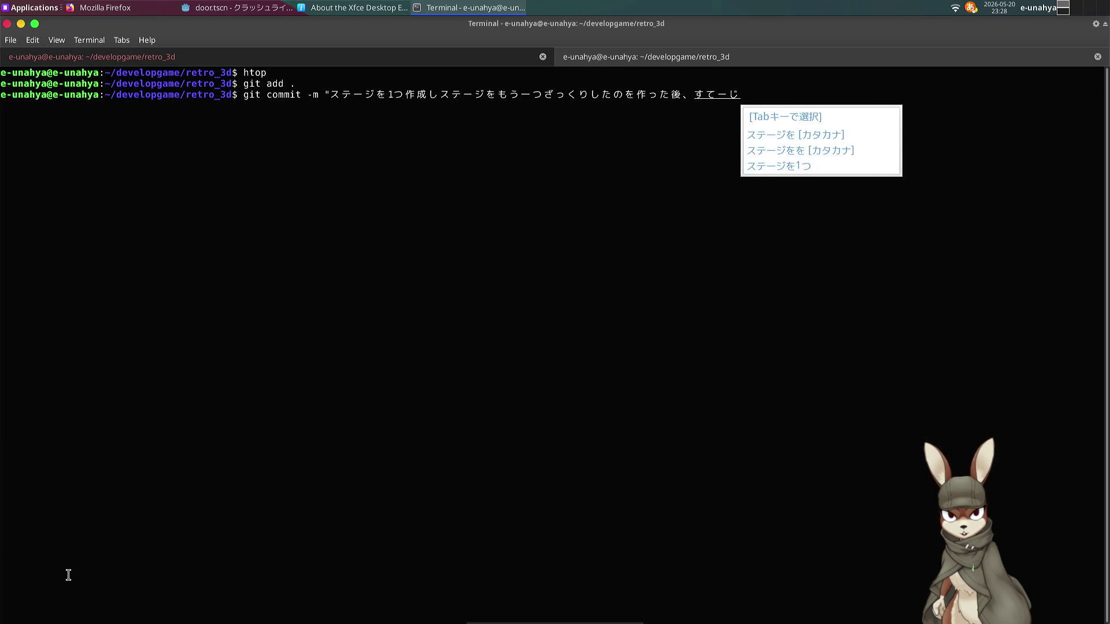
type("serekuto")
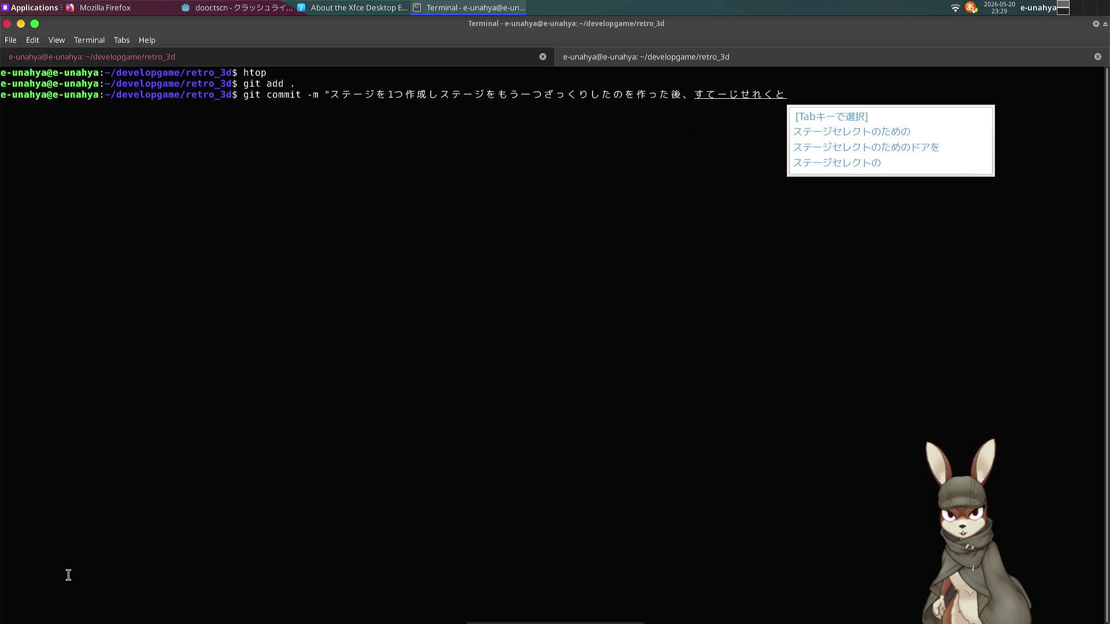
key("Tab")
key("Tab")
key("Tab")
key("Return")
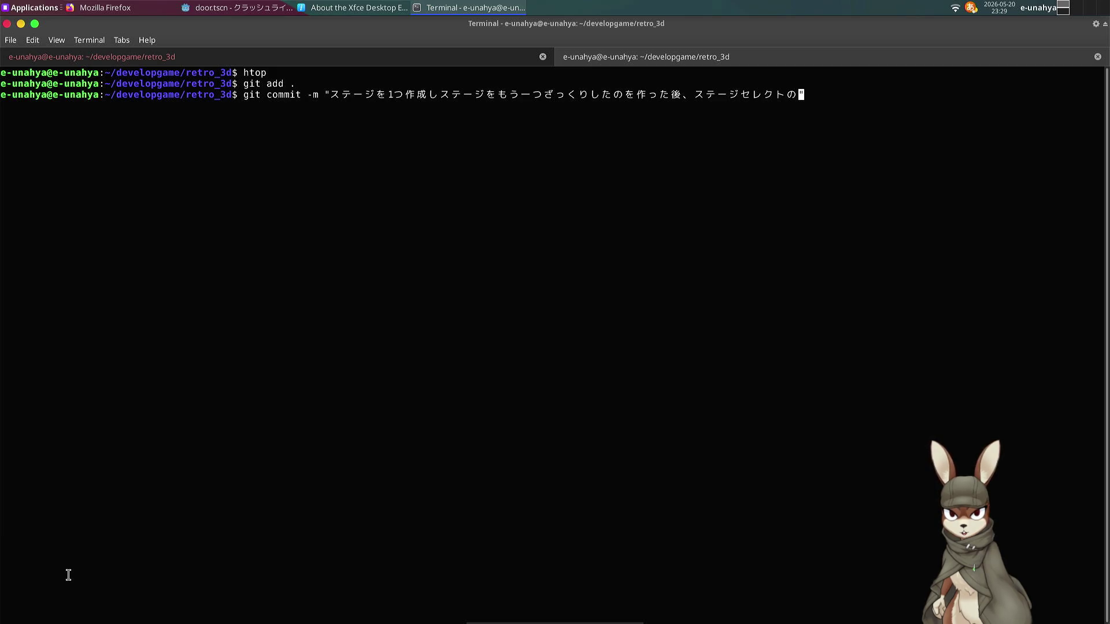
type("yatsuwo")
key("Return")
type("sakusei")
key("space")
key("Return")
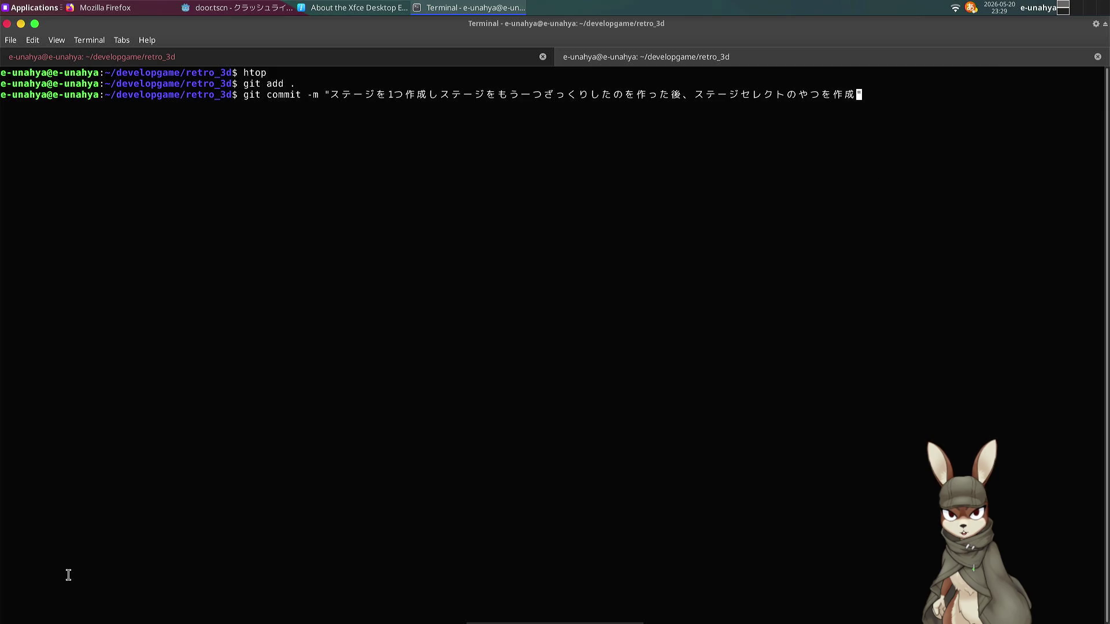